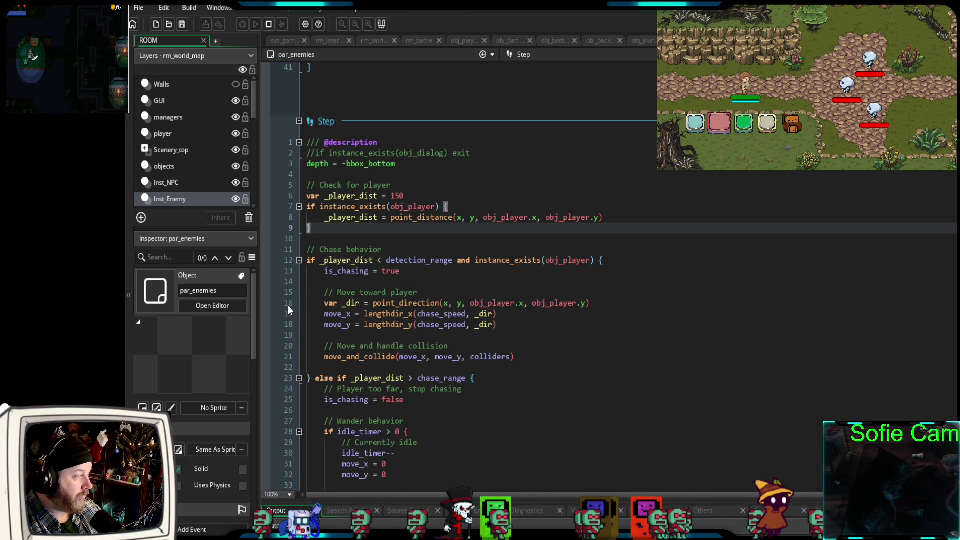
Comment out the instance_exists(obj_player) distance check on lines 7–9 of par_enemies' Step event.
mouse_move(329, 260)
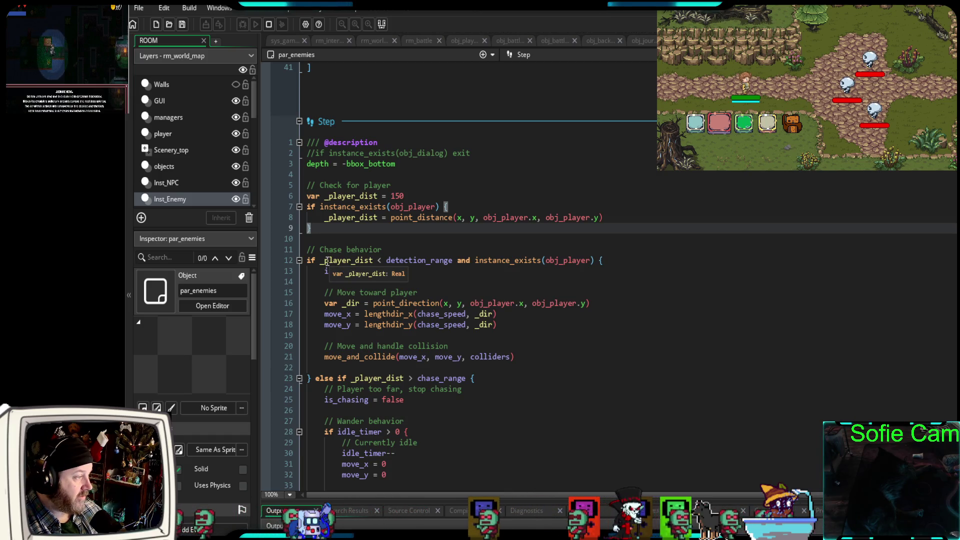
key("Down")
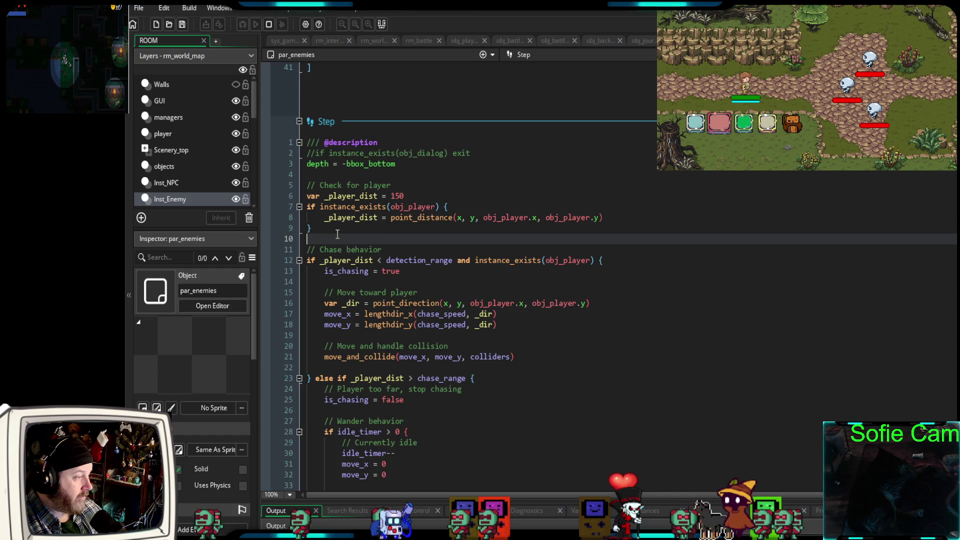
mouse_move(324, 193)
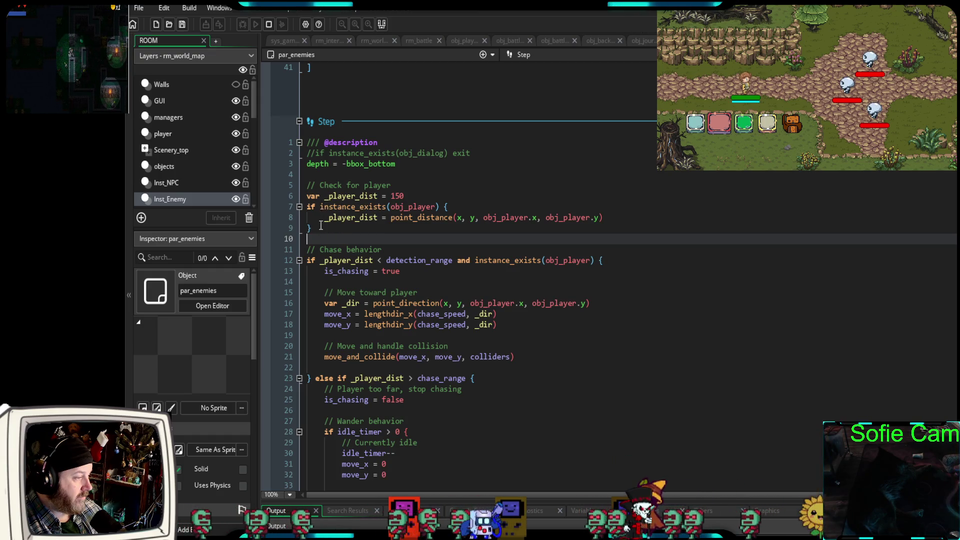
left_click_drag(322, 229, 292, 210)
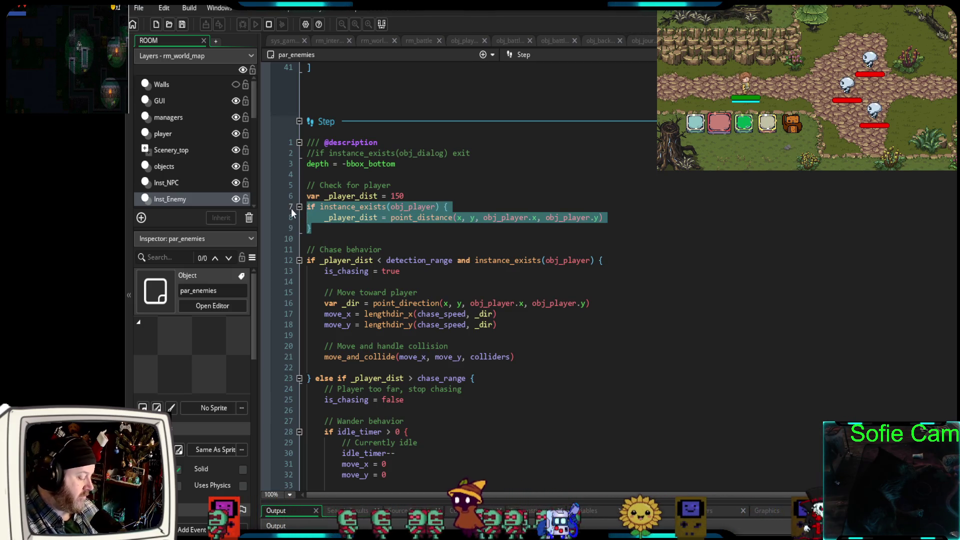
key("ctrl+k")
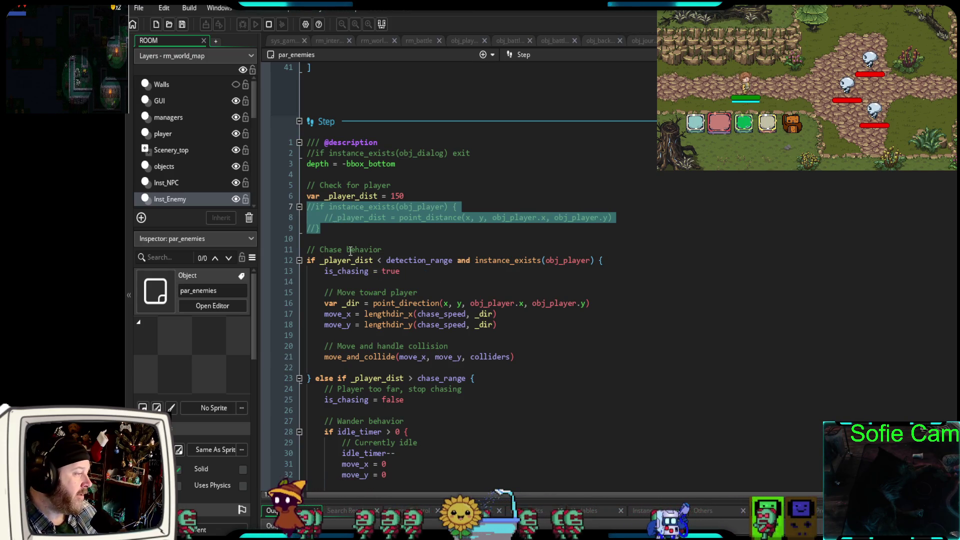
scroll(349, 255, "down", 4)
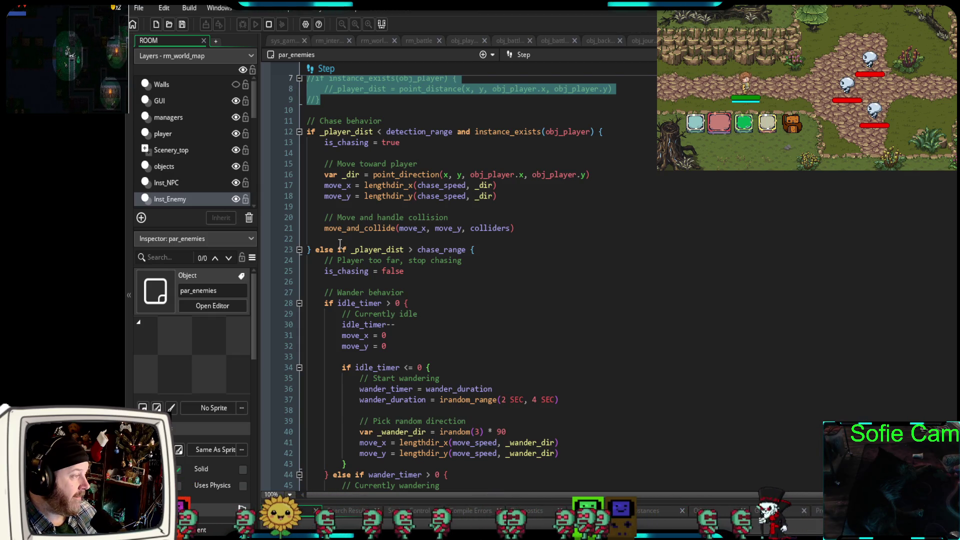
left_click(418, 155)
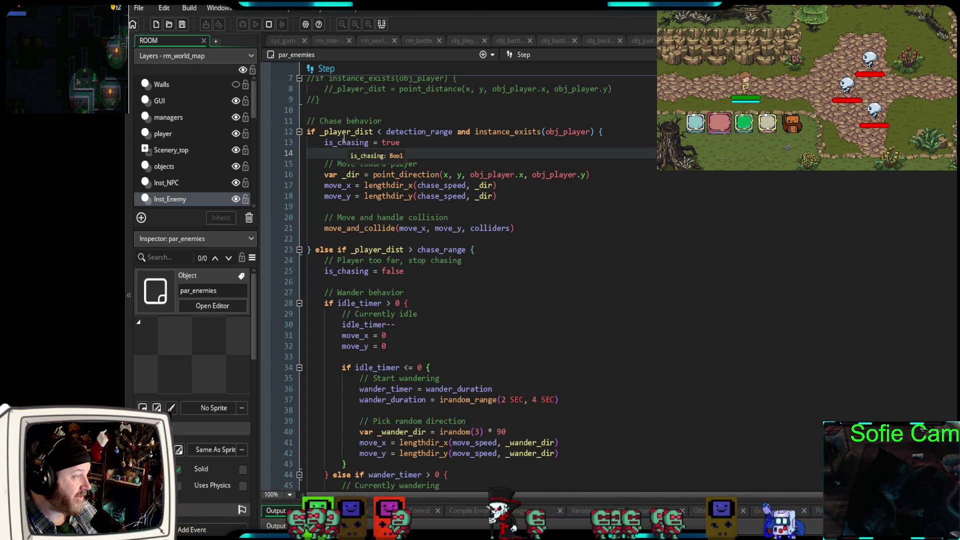
scroll(383, 192, "up", 2)
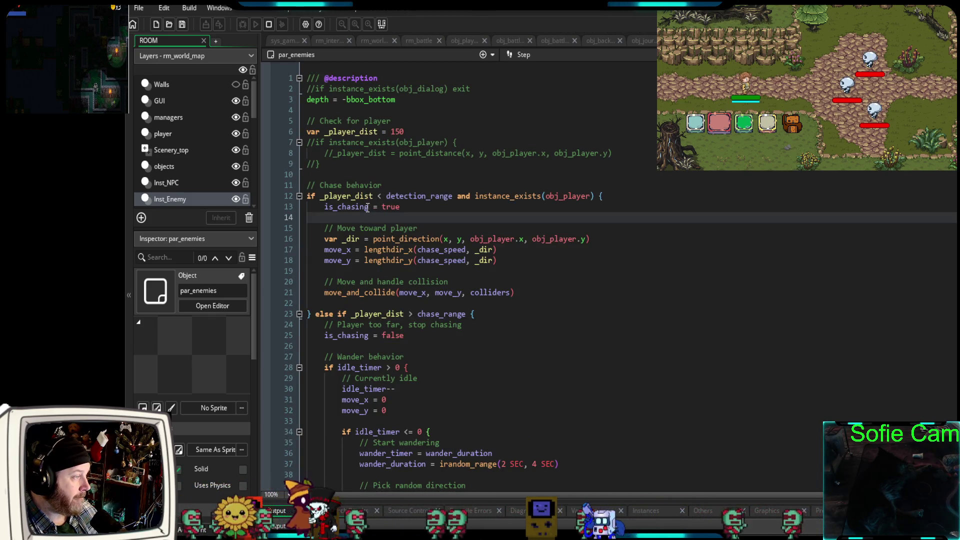
double_click(399, 131)
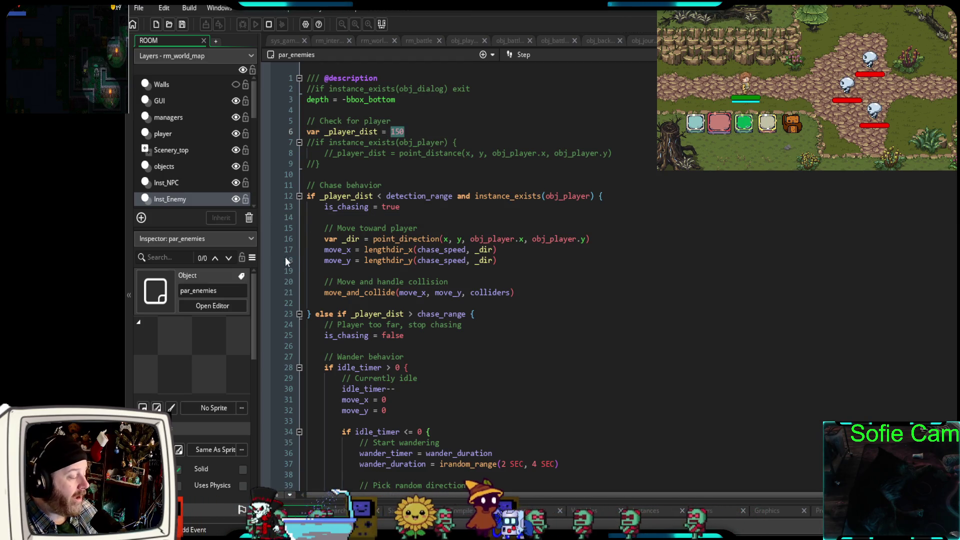
scroll(284, 259, "down", 4)
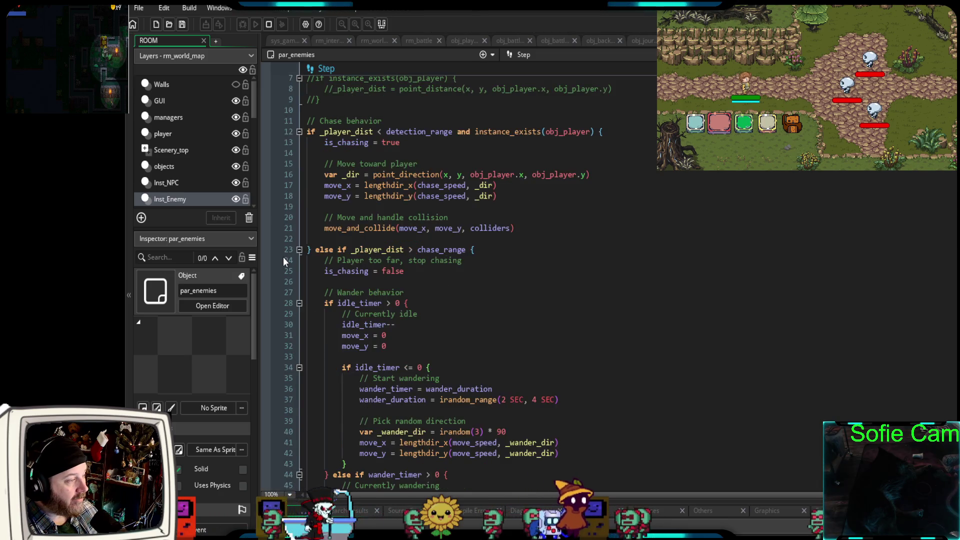
scroll(283, 260, "up", 6)
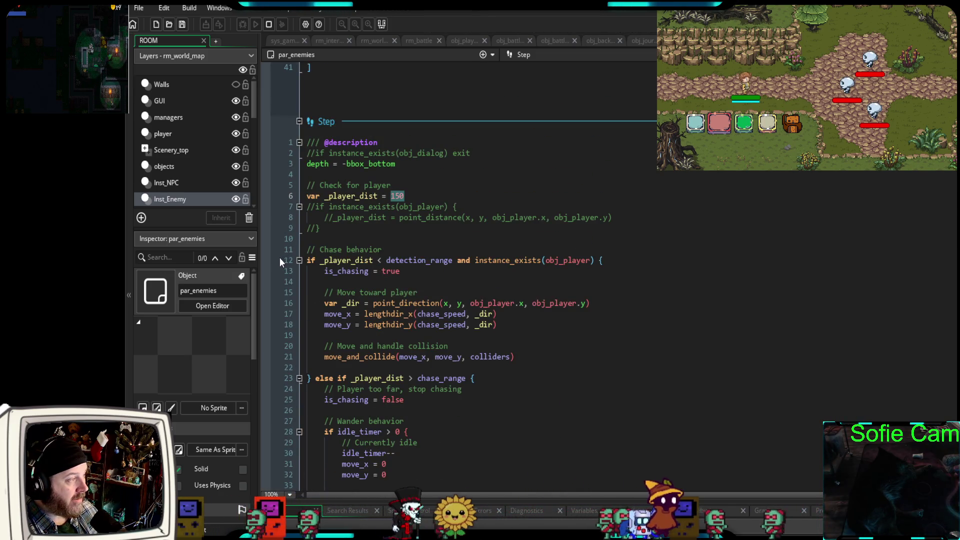
scroll(277, 257, "down", 4)
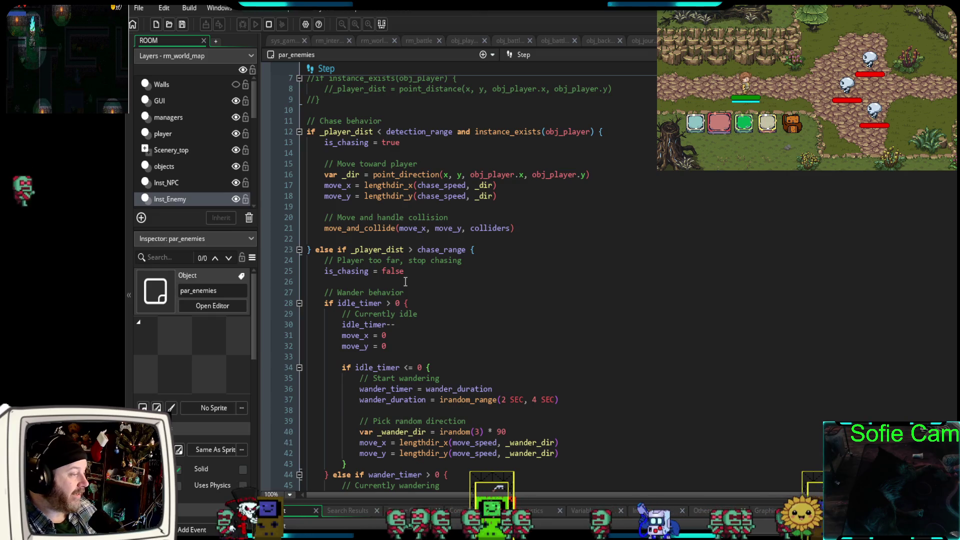
scroll(420, 273, "down", 2)
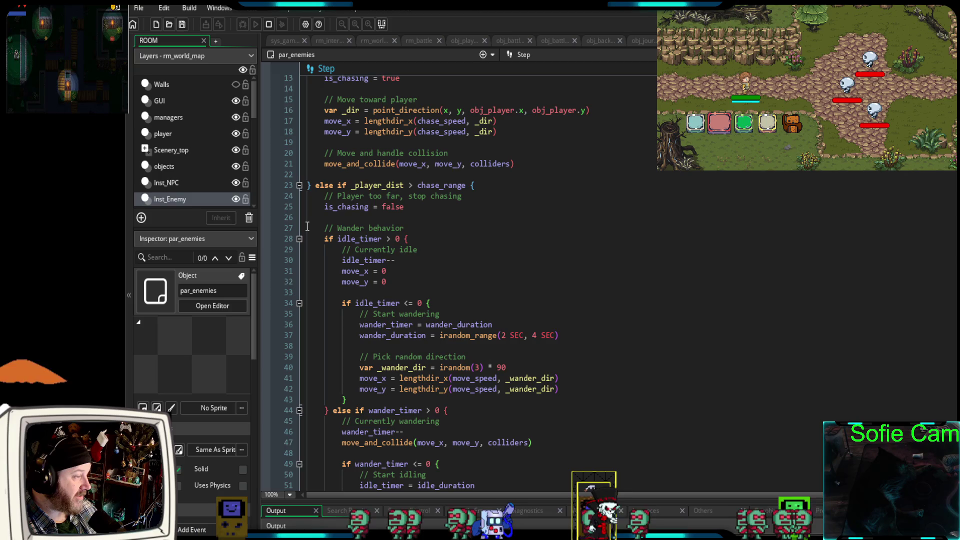
mouse_move(307, 226)
left_mouse_down()
mouse_move(330, 277)
mouse_move(351, 432)
mouse_move(348, 493)
mouse_move(338, 444)
left_mouse_up()
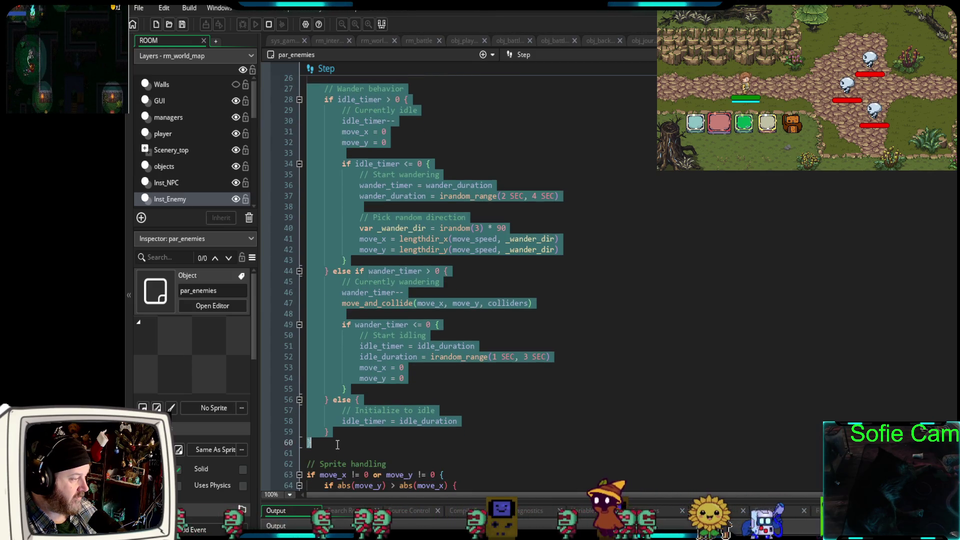
Comment out the Wander behavior block on lines 27–60 with Ctrl+K and review the result.
key("ctrl+k")
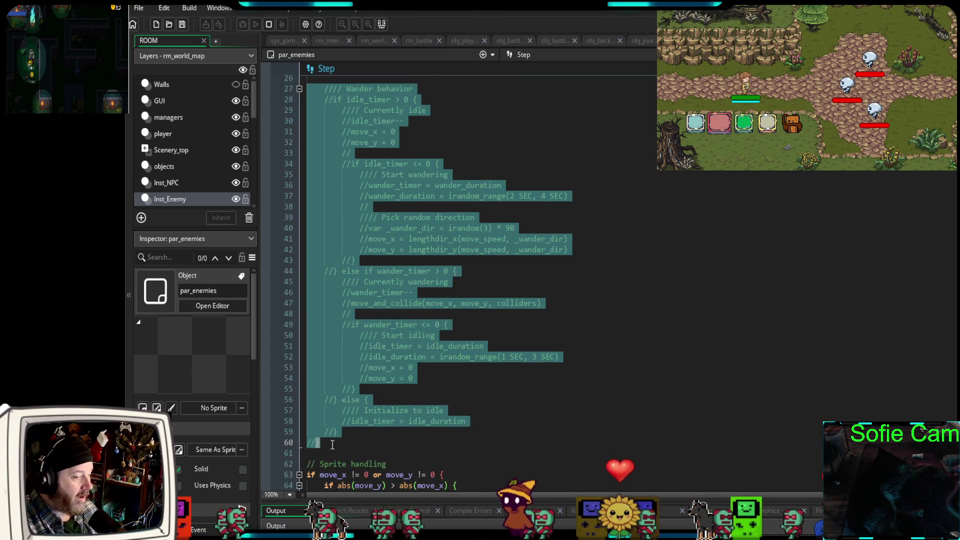
scroll(383, 385, "down", 8)
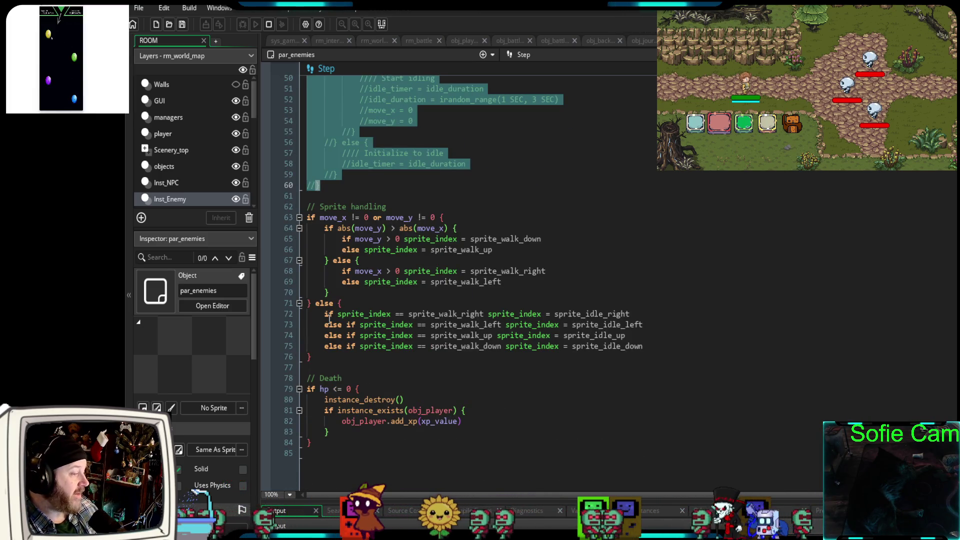
scroll(423, 351, "down", 2)
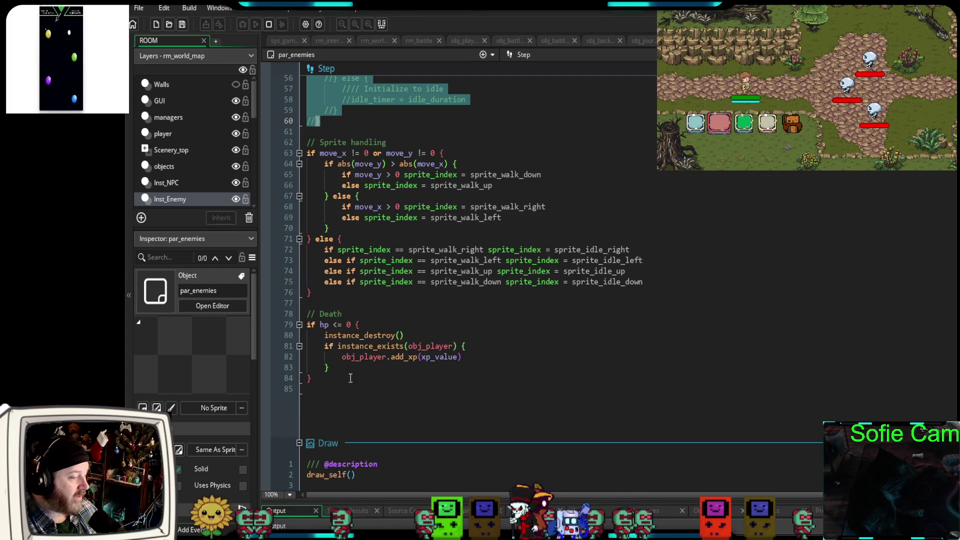
scroll(356, 374, "down", 2)
scroll(357, 373, "up", 2)
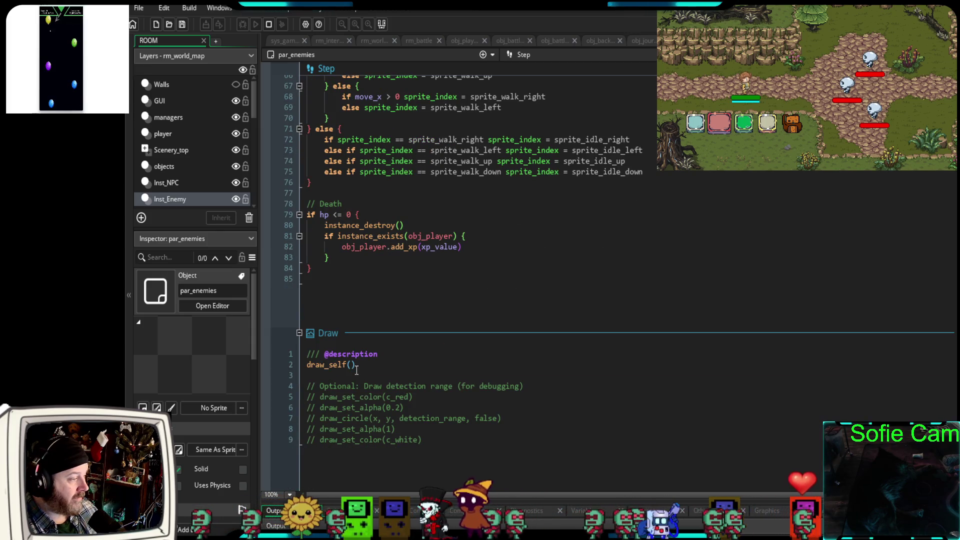
scroll(357, 374, "up", 5)
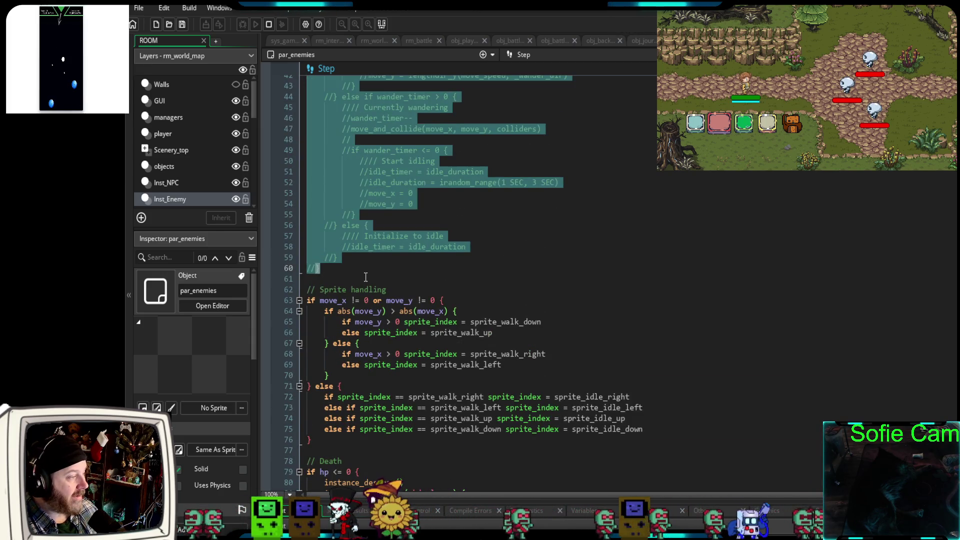
left_click(380, 279)
scroll(402, 311, "up", 13)
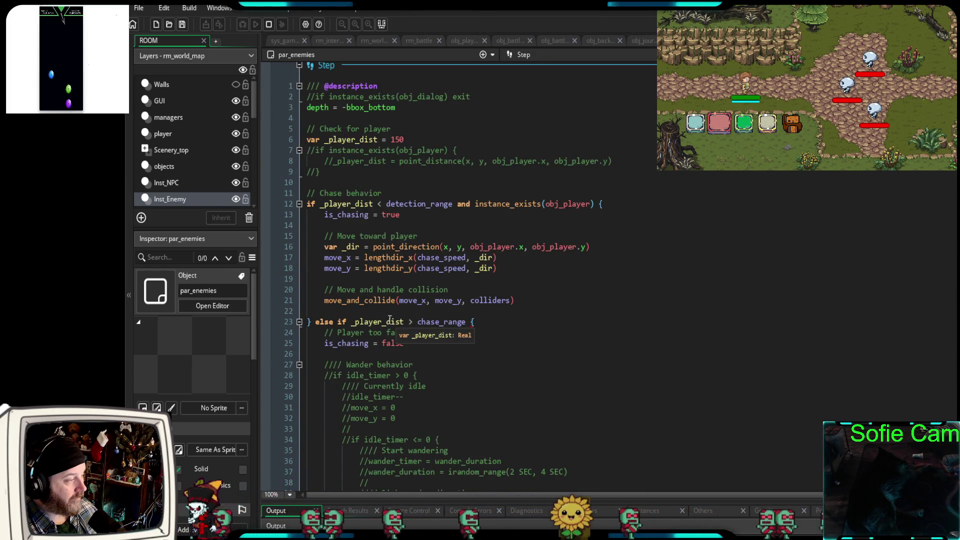
scroll(431, 228, "up", 4)
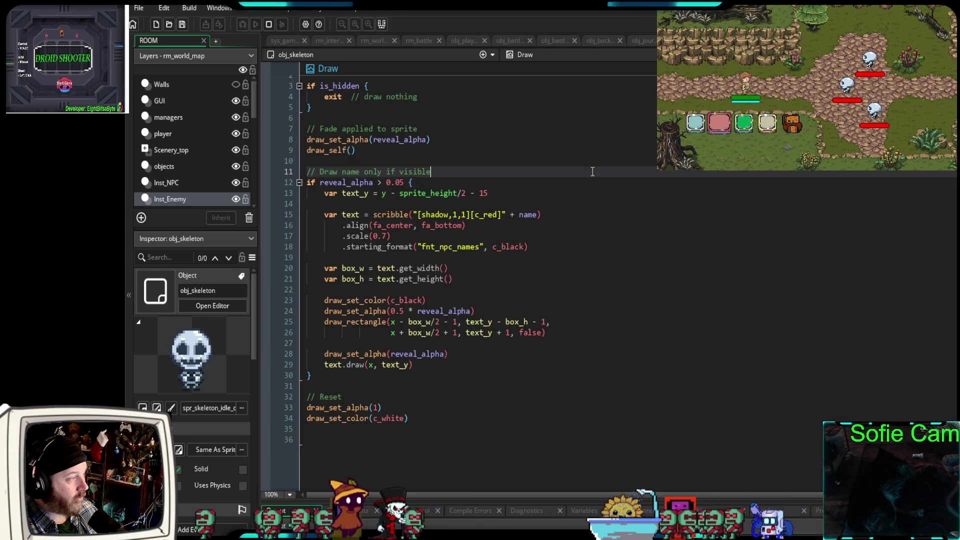
Change obj_skeleton's line 12 debug message to "Enemy Revealed!" and return to par_enemies.
scroll(581, 174, "up", 5)
scroll(581, 175, "up", 6)
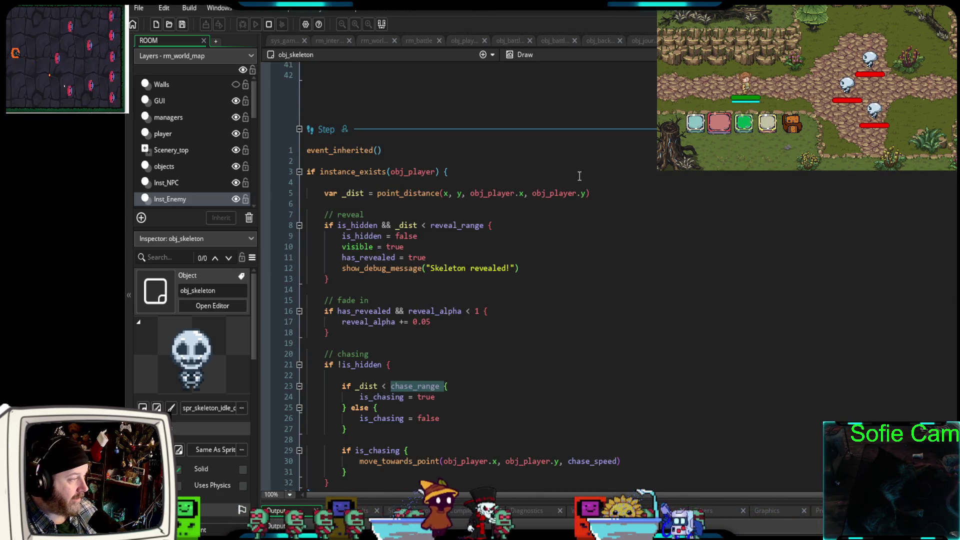
scroll(569, 181, "down", 2)
scroll(569, 181, "up", 2)
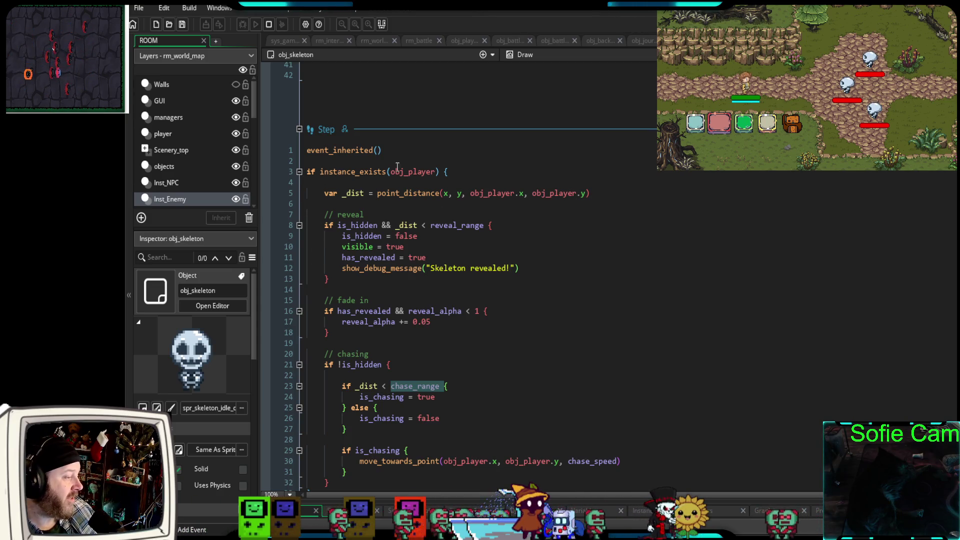
scroll(415, 264, "down", 2)
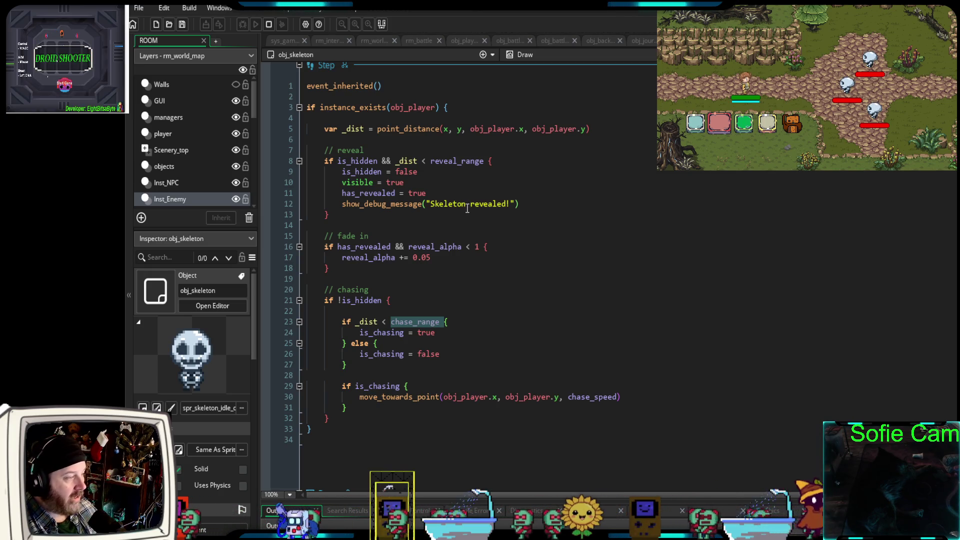
double_click(450, 204)
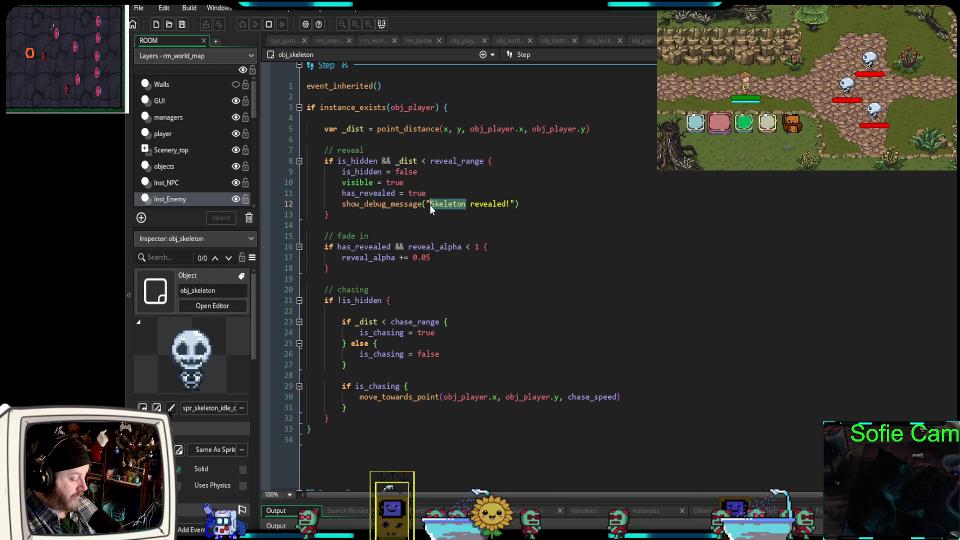
type("Enemy")
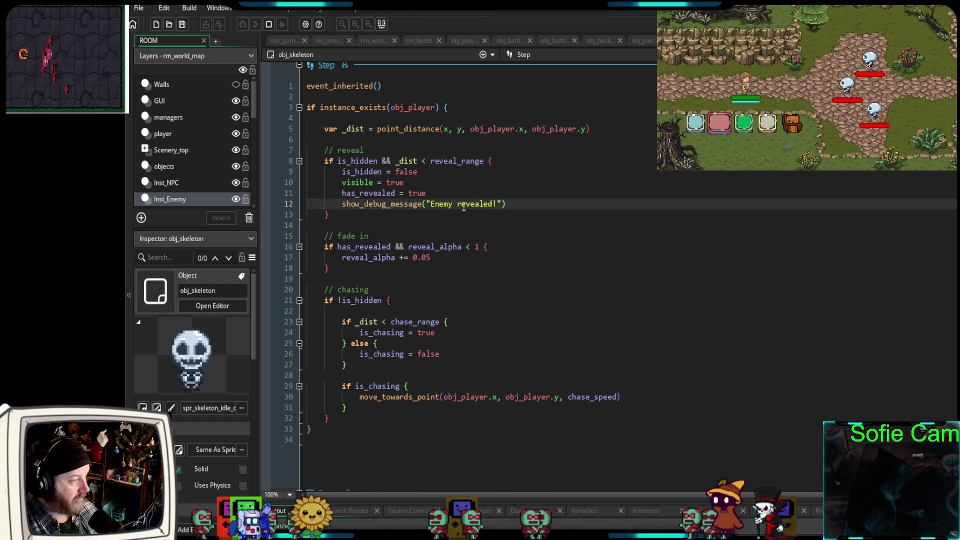
left_click_drag(463, 206, 459, 207)
type("R")
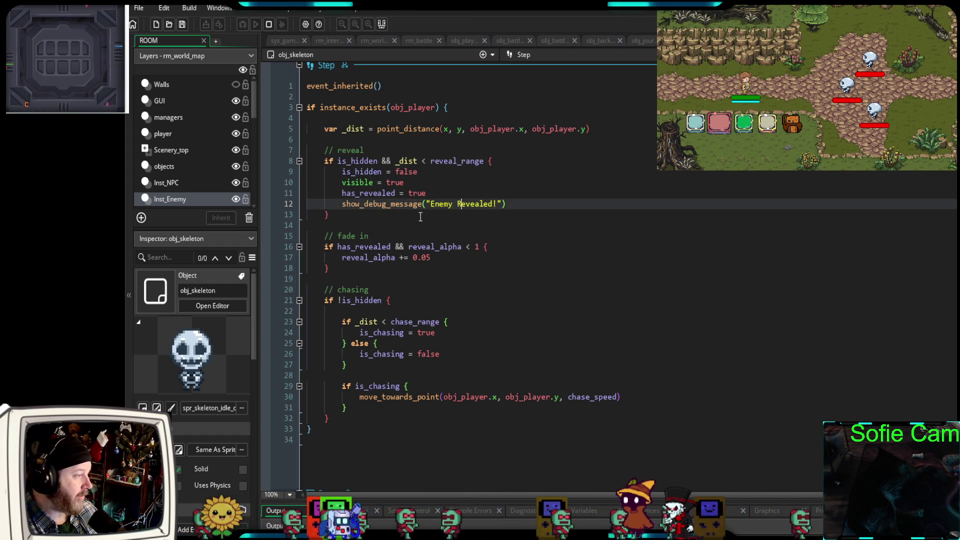
middle_click(344, 86)
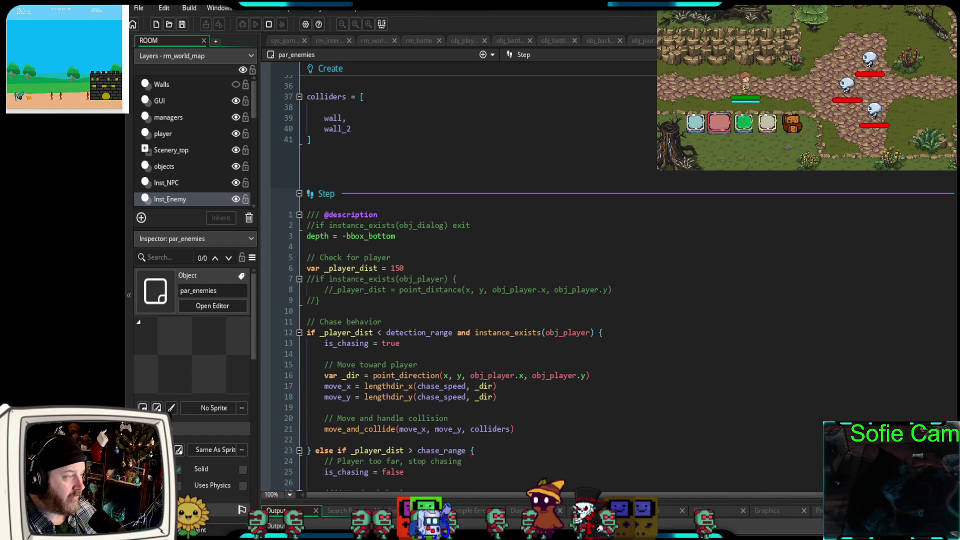
Select the commented wander code from line 47 to line 60 in par_enemies' Step event.
scroll(570, 225, "down", 12)
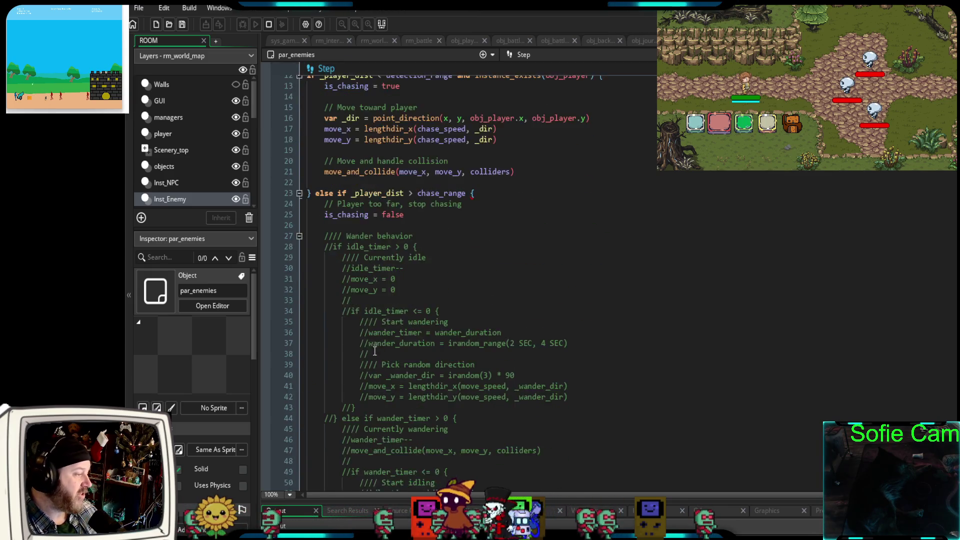
left_click(371, 340)
scroll(372, 335, "down", 6)
scroll(373, 332, "up", 6)
scroll(373, 332, "down", 6)
scroll(372, 333, "up", 8)
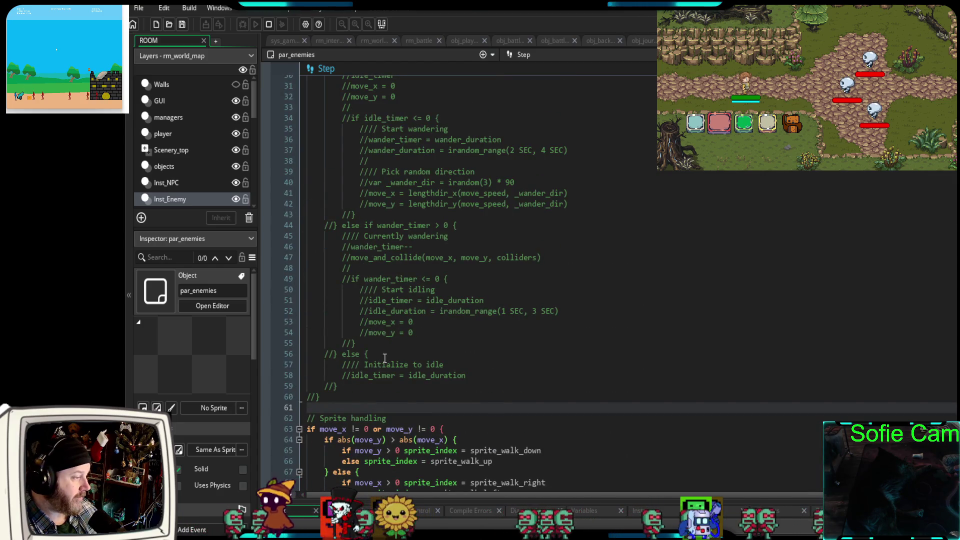
left_click(331, 399)
left_click_drag(331, 397, 319, 256)
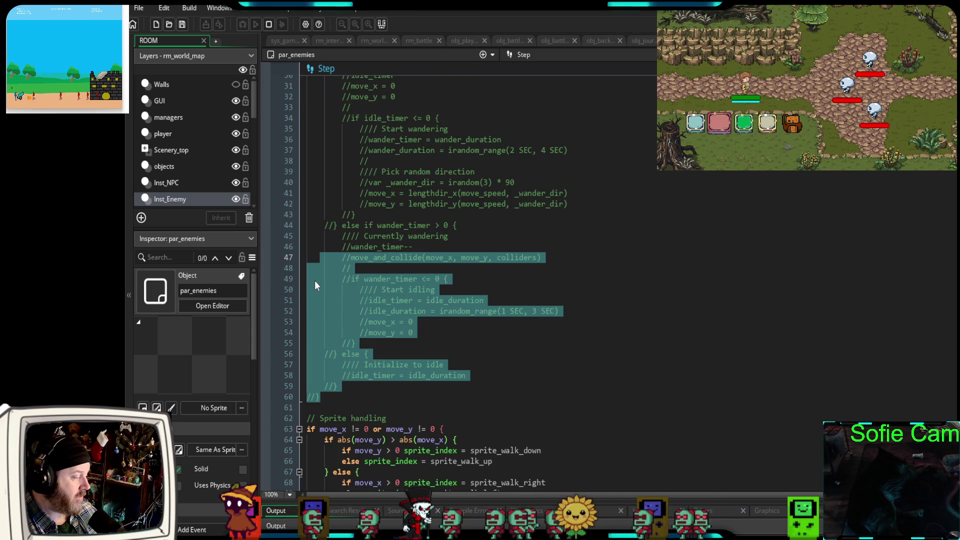
scroll(314, 285, "up", 4)
scroll(311, 284, "down", 10)
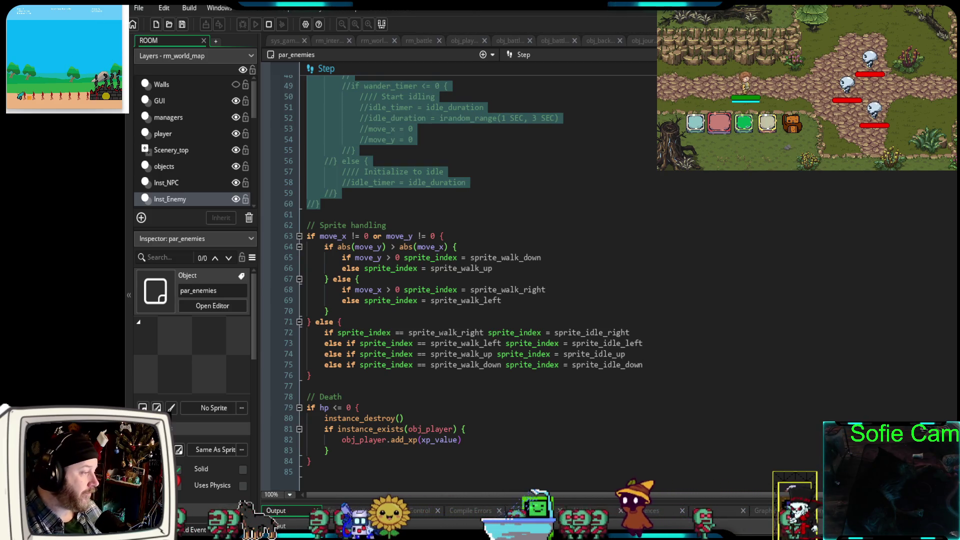
Comment out the Sprite handling block on lines 62–76 with Ctrl+K.
left_click_drag(308, 343, 294, 225)
mouse_move(335, 380)
left_mouse_down()
mouse_move(300, 235)
mouse_move(286, 225)
left_mouse_up()
key("ctrl+k")
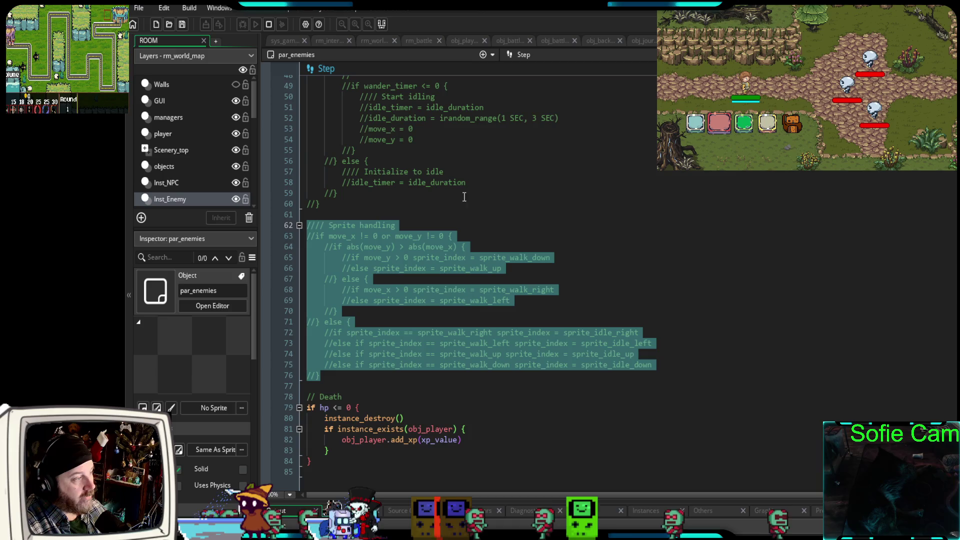
scroll(464, 196, "up", 12)
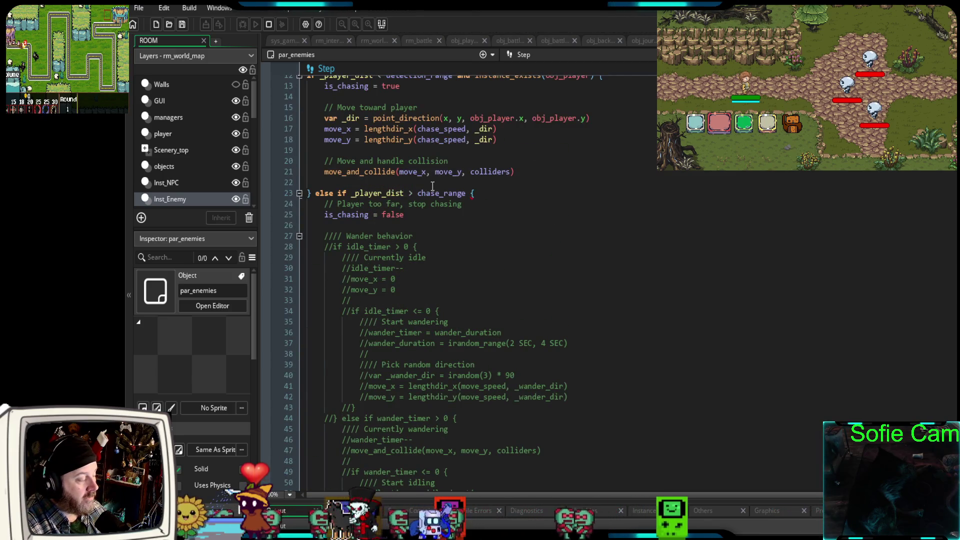
scroll(432, 186, "down", 12)
left_click(342, 376)
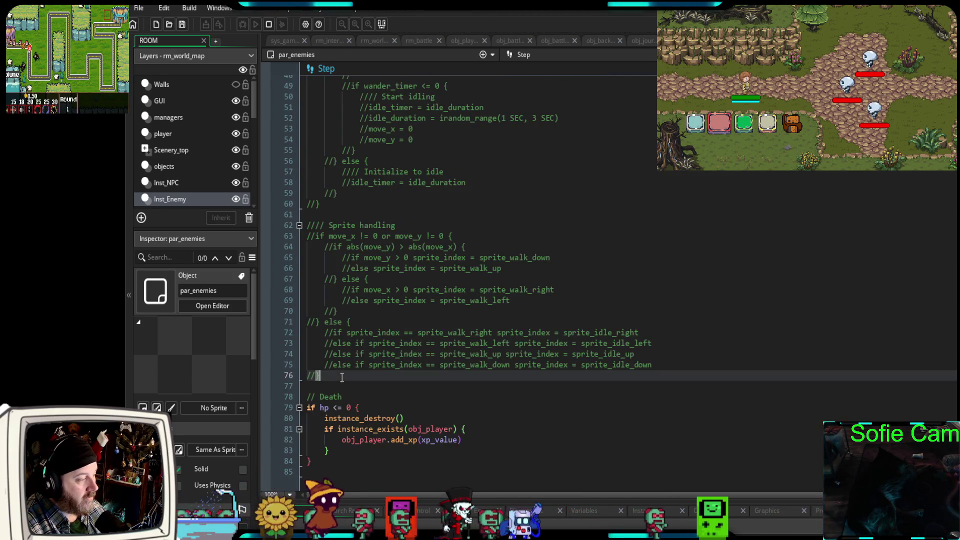
scroll(332, 369, "up", 2)
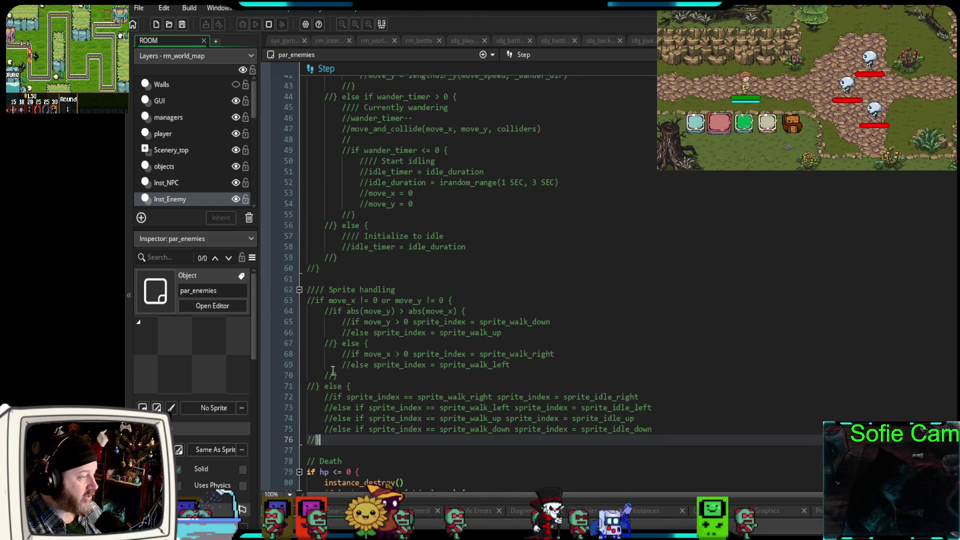
mouse_move(323, 439)
left_mouse_down()
mouse_move(320, 181)
mouse_move(340, 65)
mouse_move(289, 187)
mouse_move(289, 275)
left_mouse_up()
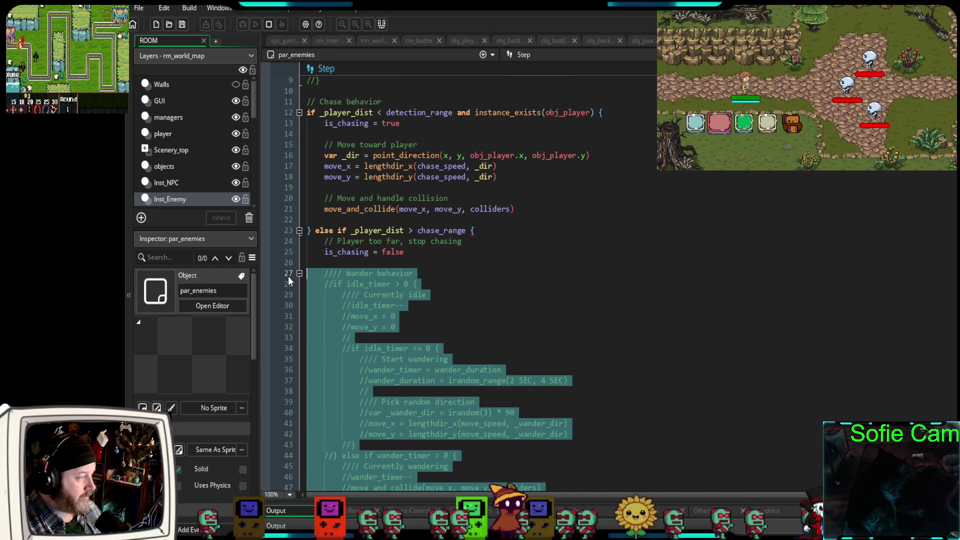
Delete the commented lines 27–76 and the extra blank line before // Death.
key("Delete")
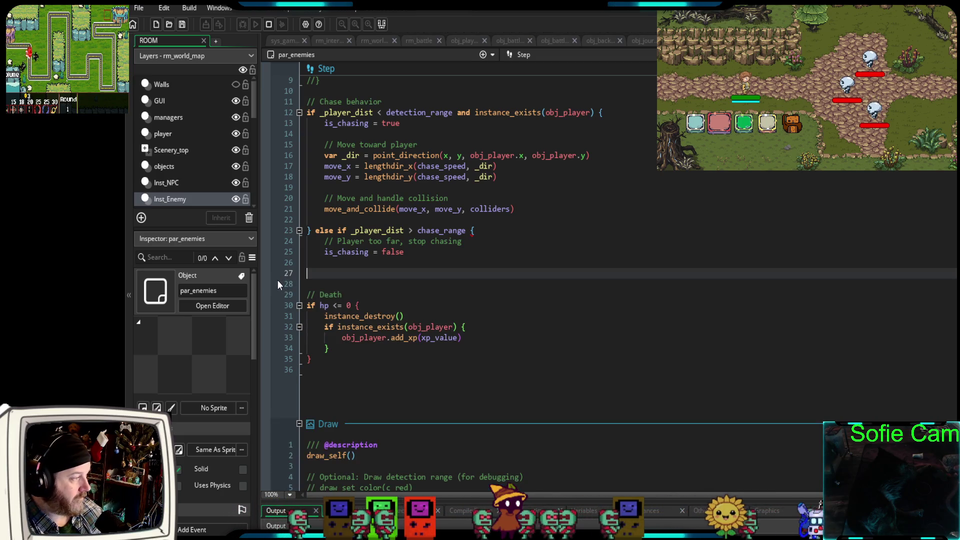
key("Delete")
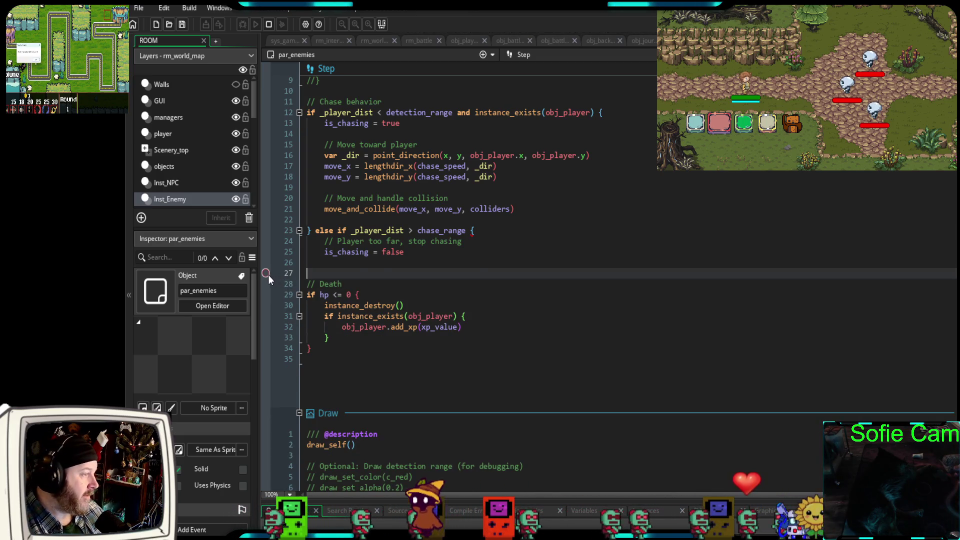
scroll(268, 274, "up", 5)
scroll(266, 274, "down", 3)
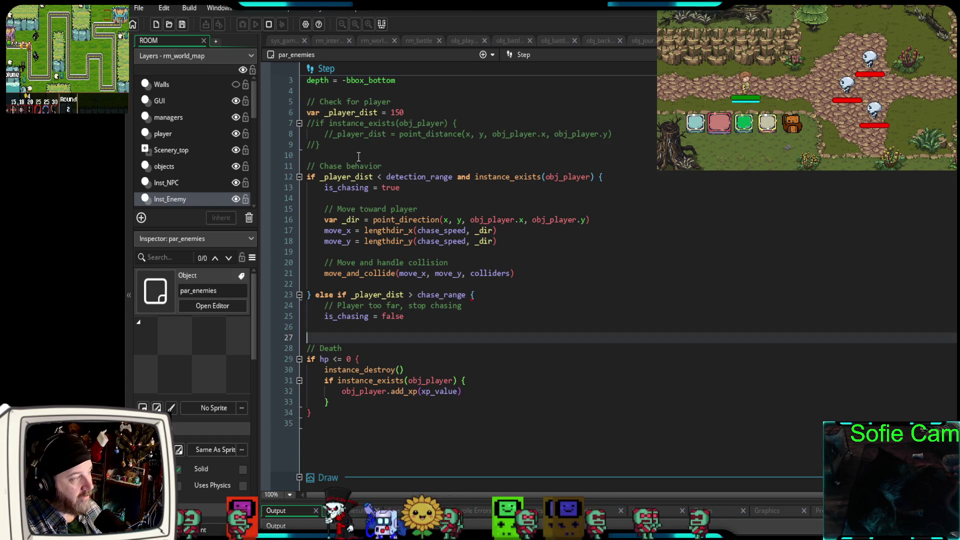
scroll(358, 157, "up", 15)
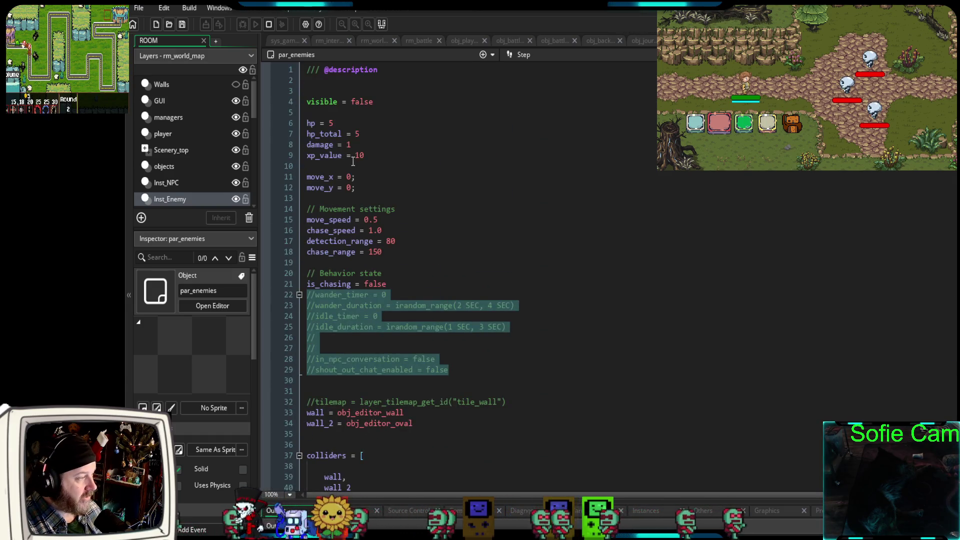
scroll(352, 160, "down", 3)
left_click(405, 196)
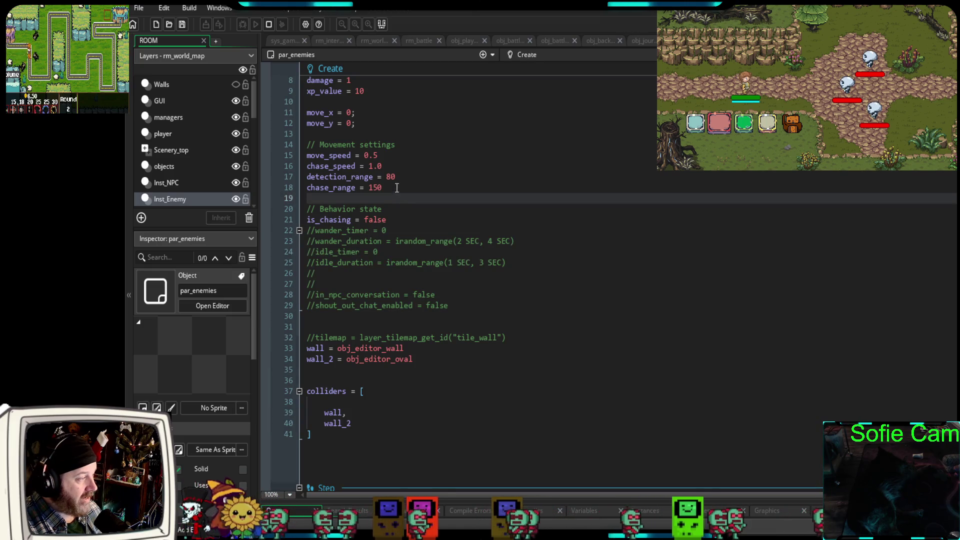
left_click(397, 188)
scroll(390, 192, "down", 10)
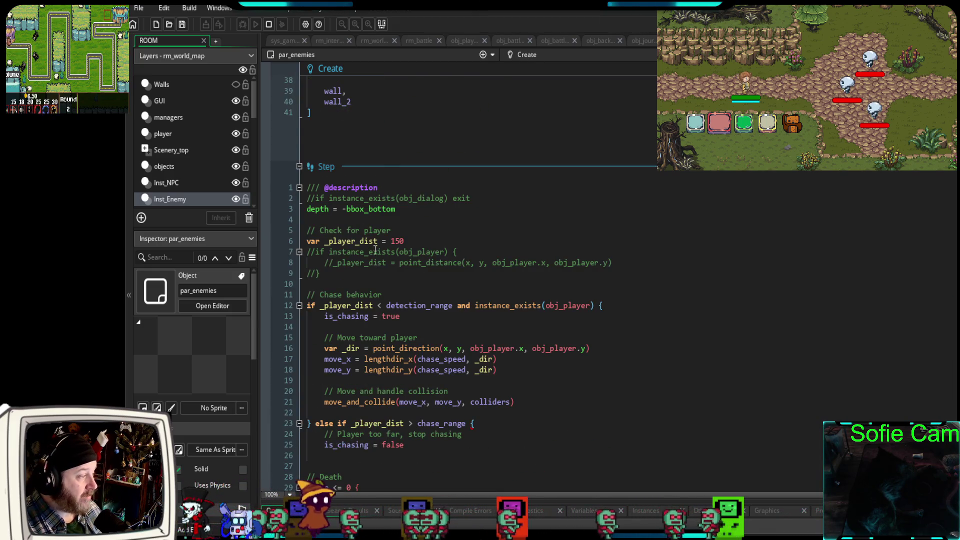
left_click_drag(414, 240, 323, 240)
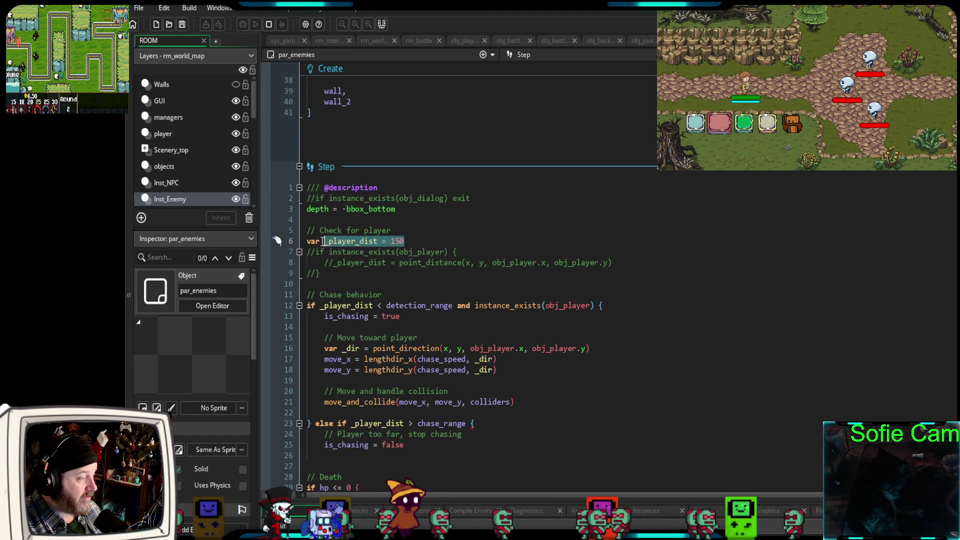
left_click_drag(327, 275, 288, 253)
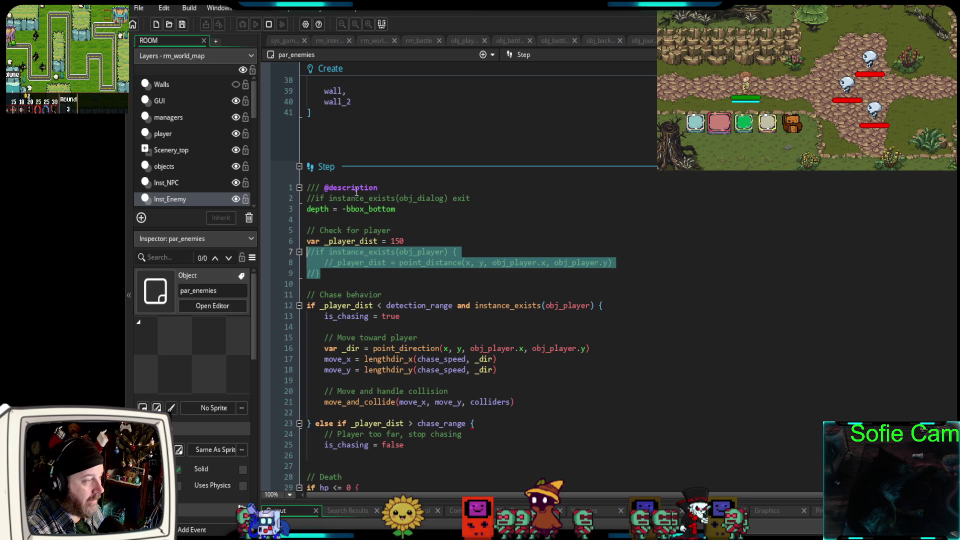
mouse_move(471, 198)
left_mouse_down()
mouse_move(320, 189)
mouse_move(305, 198)
left_mouse_up()
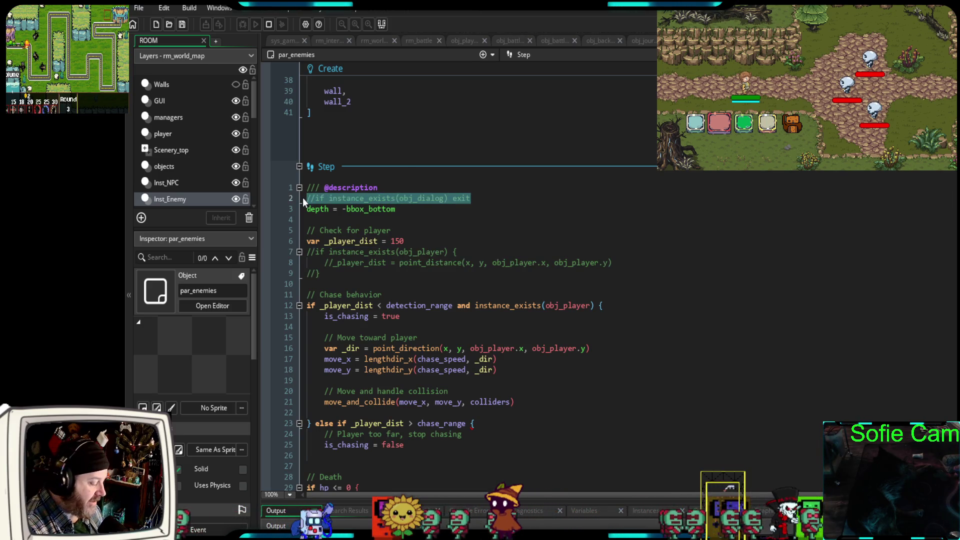
key("BackSpace")
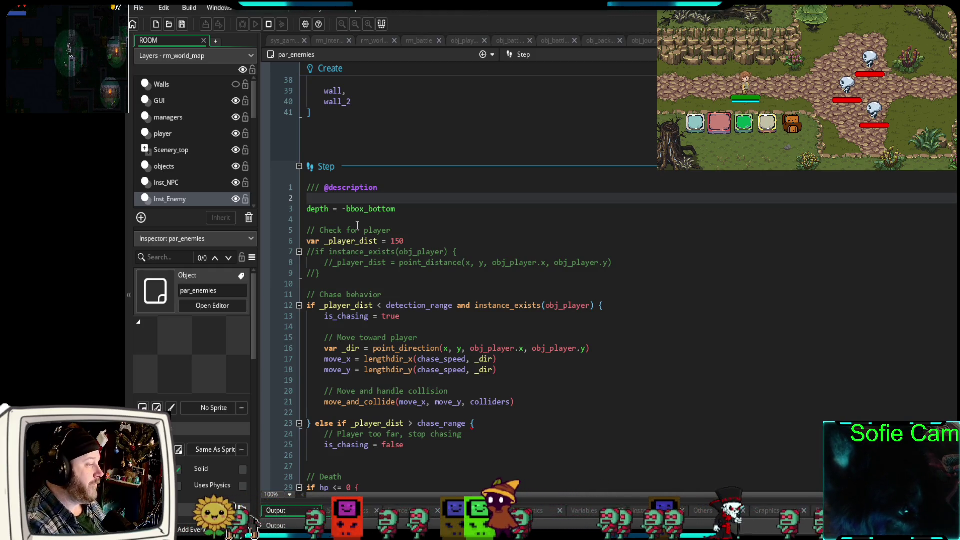
Scroll up to the top of the par_enemies Step event.
scroll(355, 205, "up", 4)
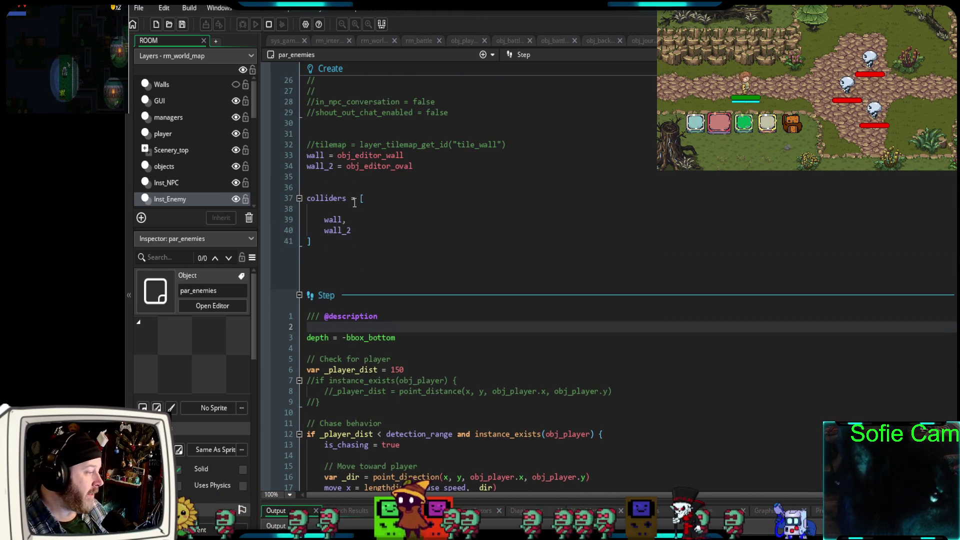
scroll(355, 202, "down", 4)
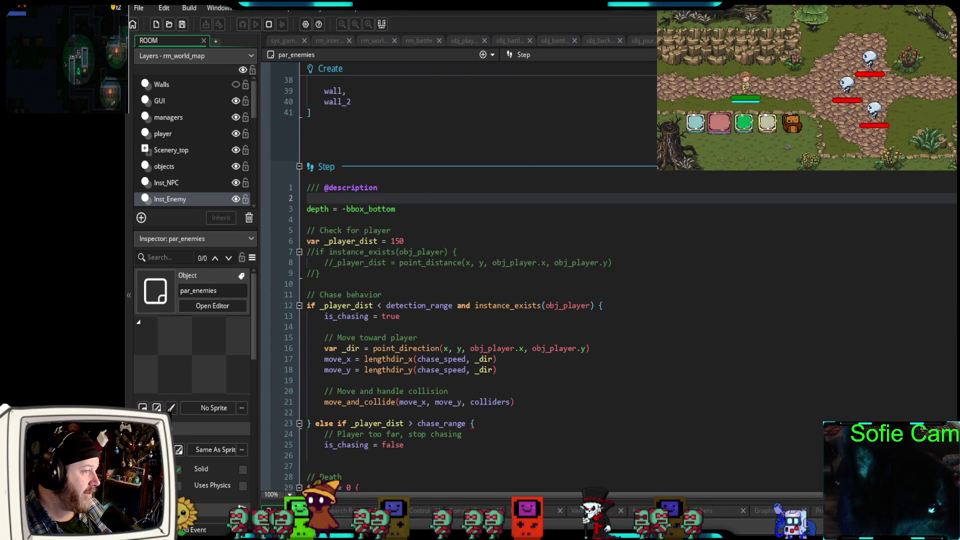
key("ctrl+Tab")
scroll(507, 246, "up", 12)
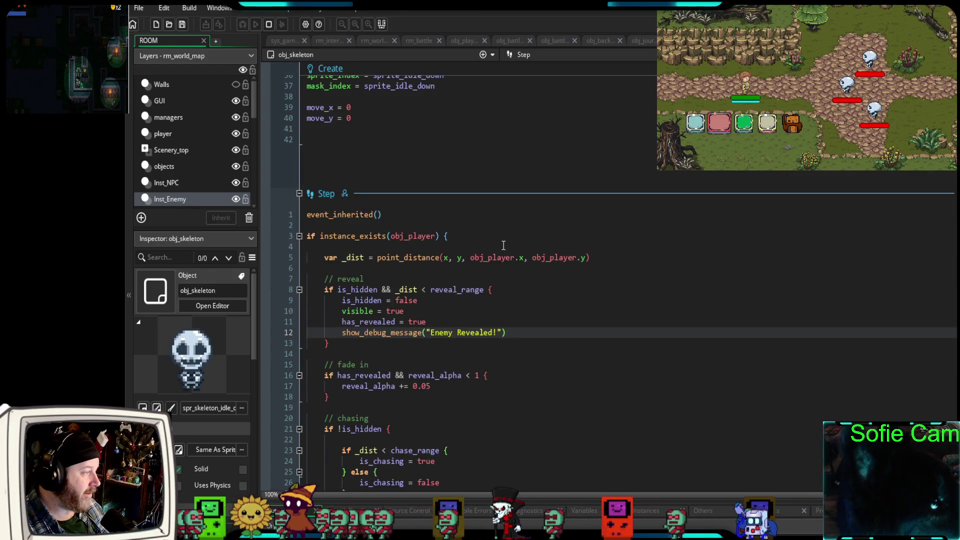
scroll(506, 243, "up", 2)
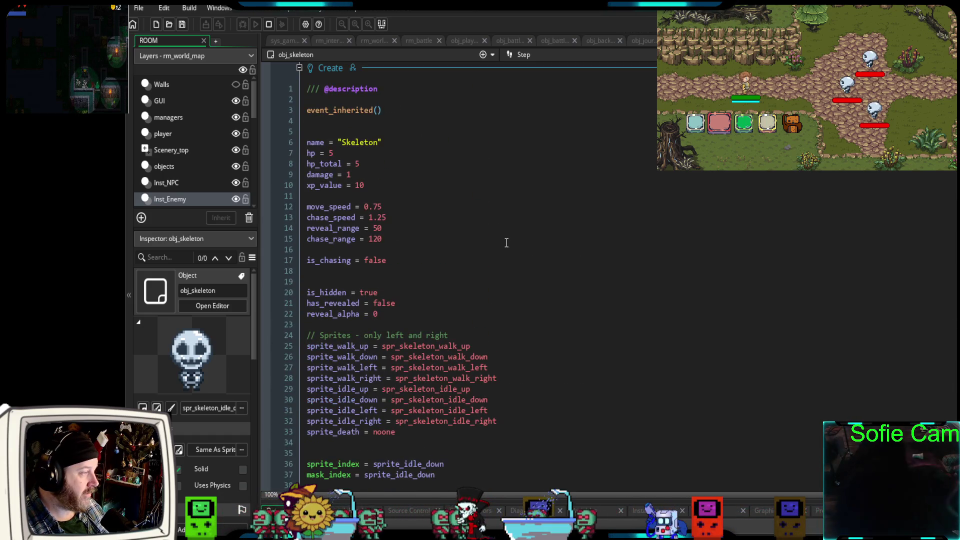
scroll(506, 243, "down", 2)
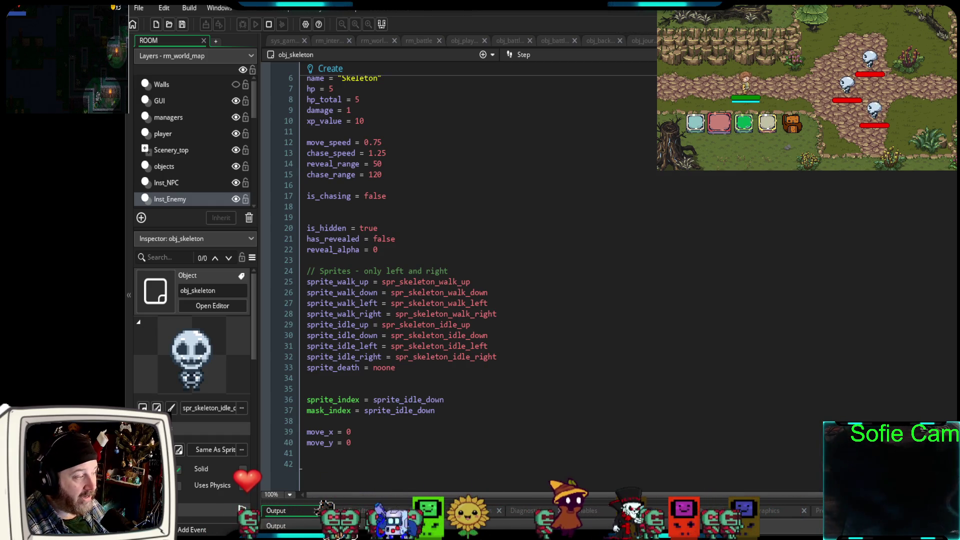
double_click(625, 159)
scroll(625, 155, "up", 10)
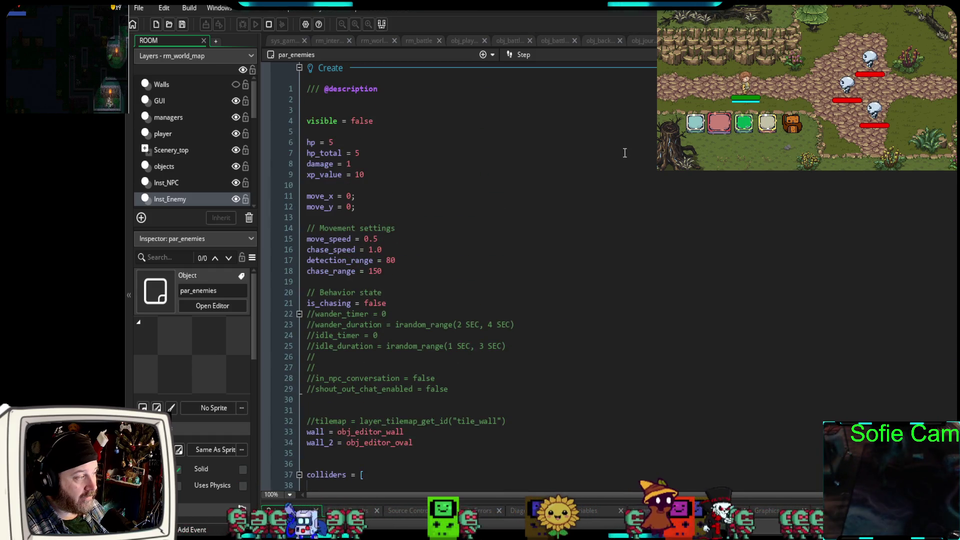
Delete the commented wander and conversation variables on lines 22–29 of par_enemies' Create event.
scroll(625, 150, "down", 5)
scroll(630, 165, "up", 5)
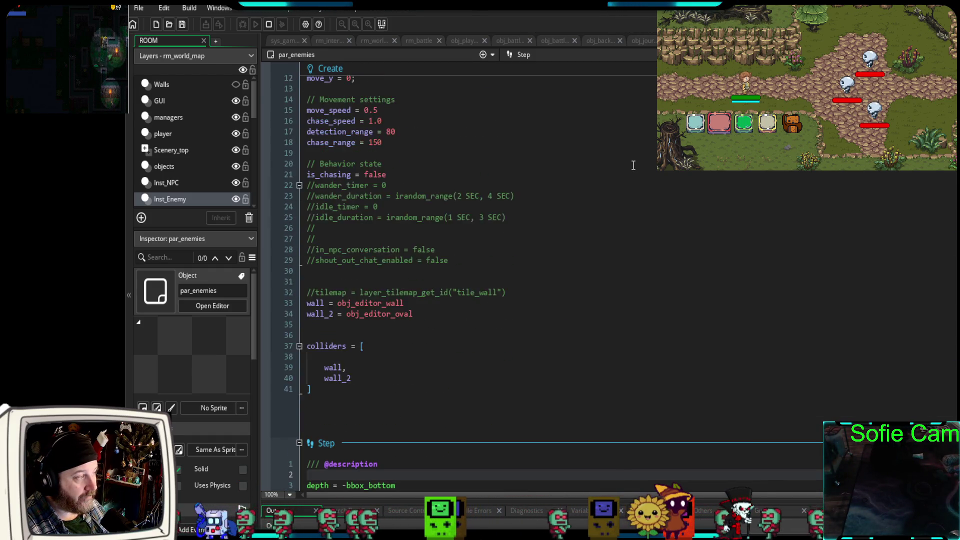
mouse_move(461, 329)
left_mouse_down()
mouse_move(320, 315)
mouse_move(298, 258)
left_mouse_up()
key("BackSpace")
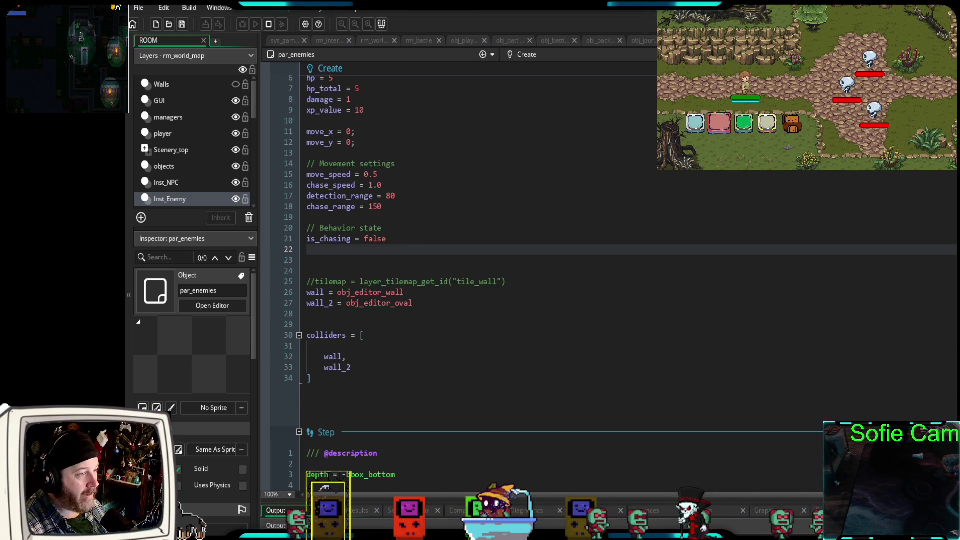
key("ctrl+Tab")
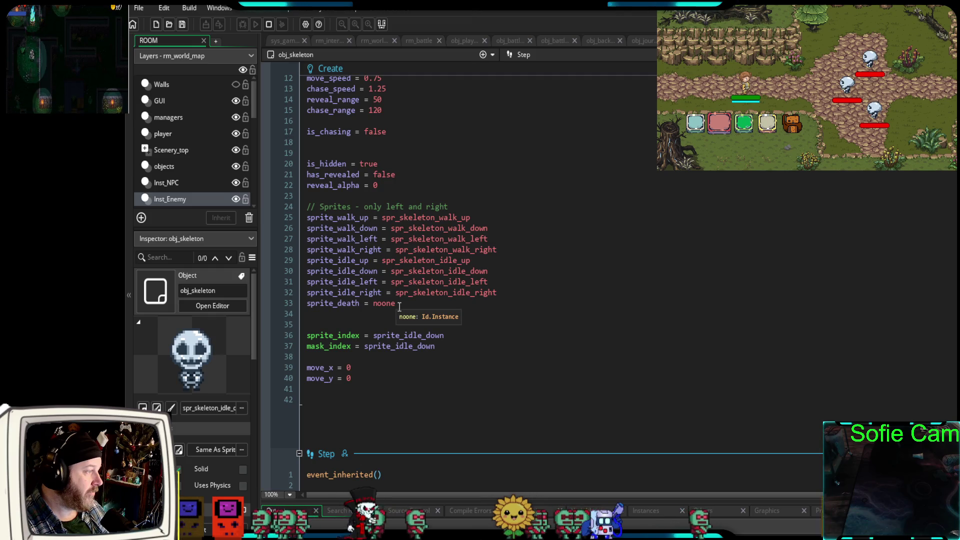
Compare obj_skeleton's sprite assignments on lines 25–33 with par_enemies' code.
mouse_move(400, 304)
left_mouse_down()
mouse_move(364, 282)
mouse_move(307, 217)
left_mouse_up()
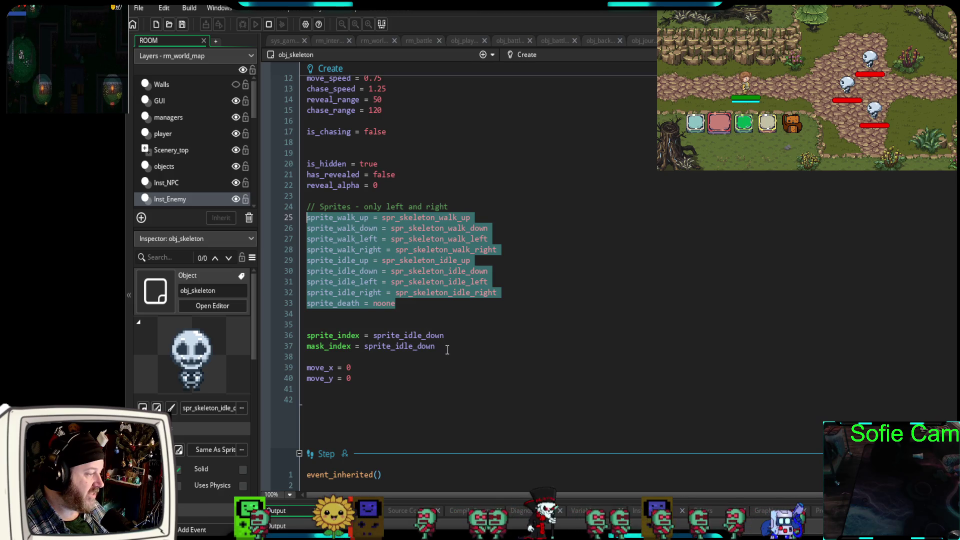
key("alt+Left")
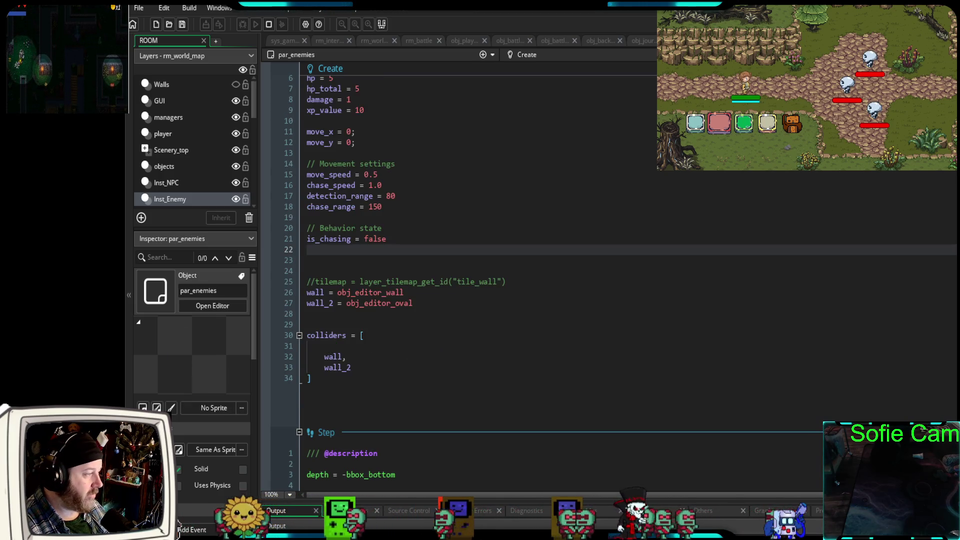
key("alt+Right")
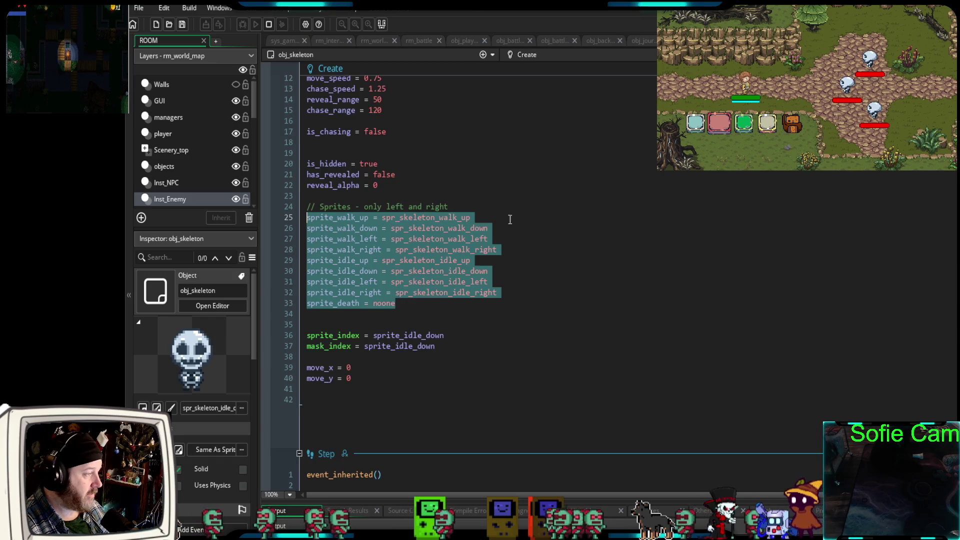
left_click(369, 388)
scroll(369, 380, "up", 2)
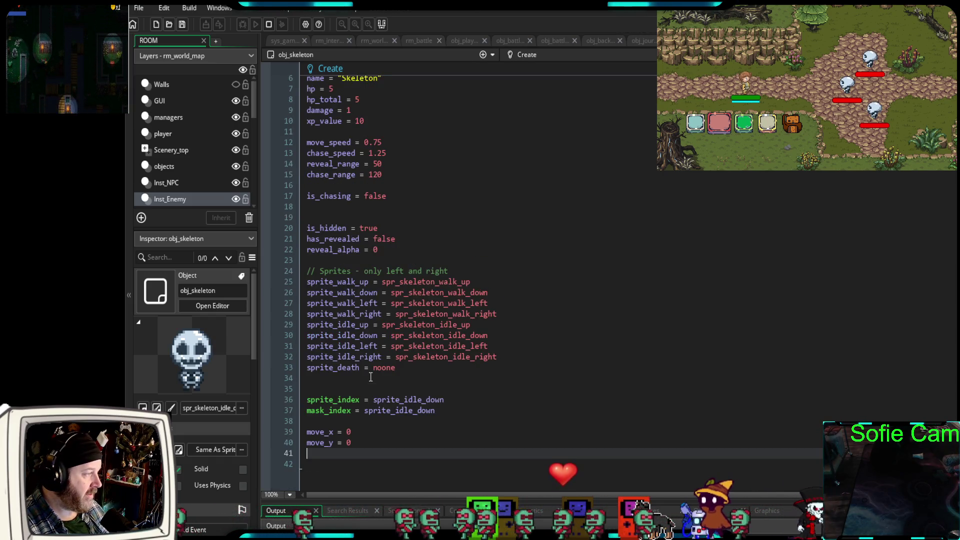
scroll(369, 378, "up", 2)
scroll(360, 385, "down", 2)
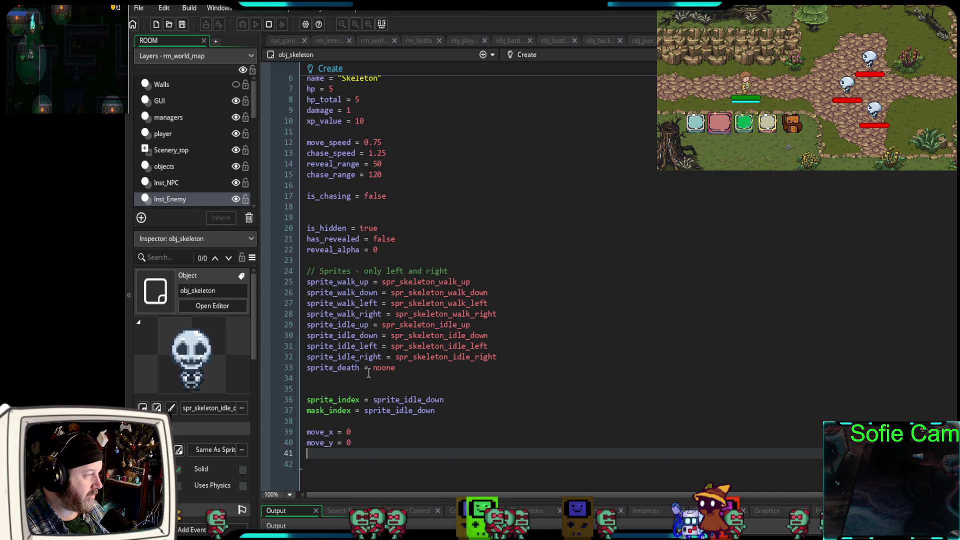
scroll(347, 408, "up", 2)
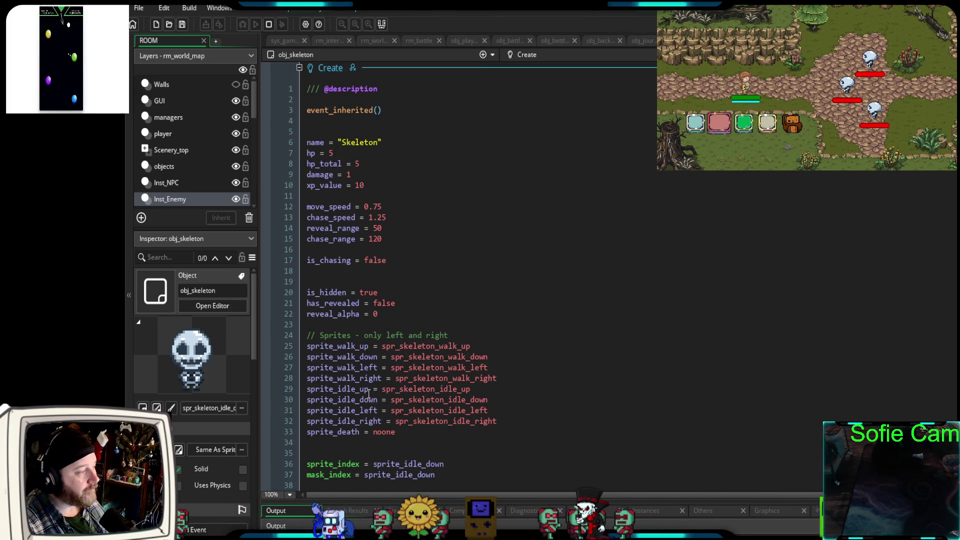
Add move_x = 0 and move_y = 0, then copy the sprite and movement block.
type("move_x = 0 move_y = 0")
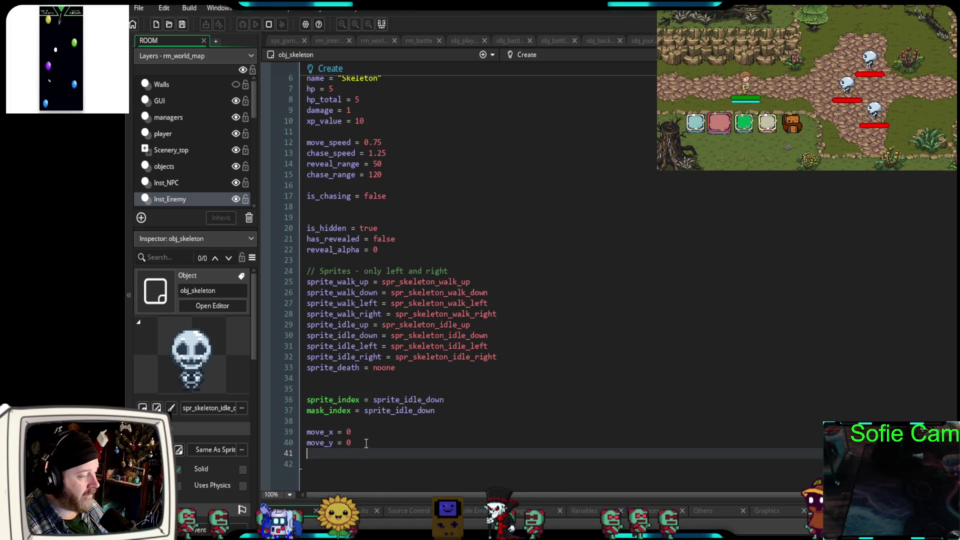
mouse_move(352, 442)
left_mouse_down()
mouse_move(307, 443)
mouse_move(306, 431)
left_mouse_up()
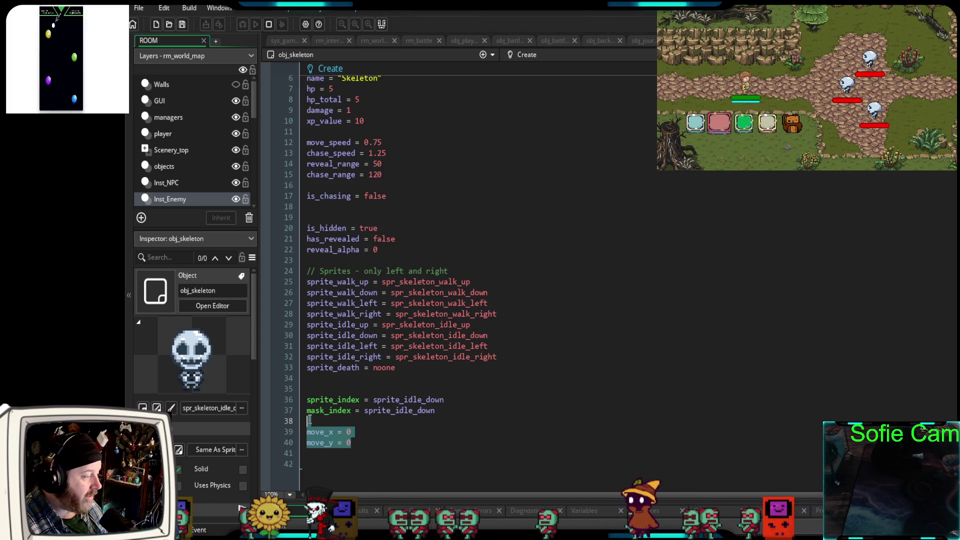
left_click(311, 400, "shift")
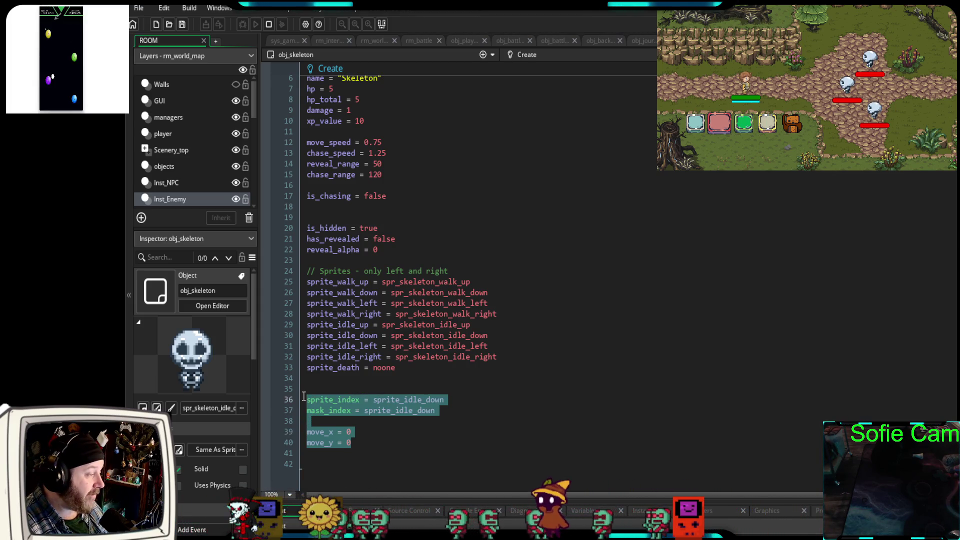
left_click_drag(303, 397, 302, 270)
key("ctrl+c")
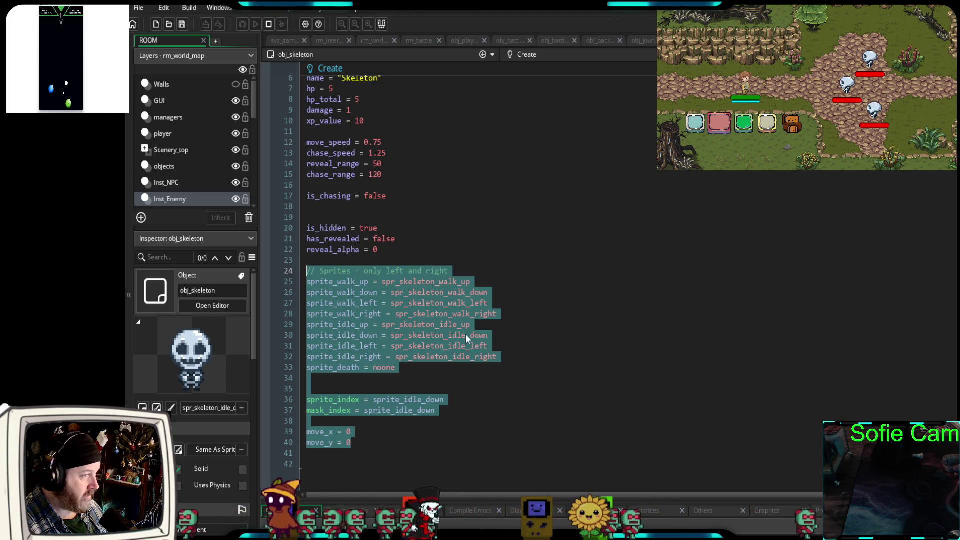
left_click(455, 250)
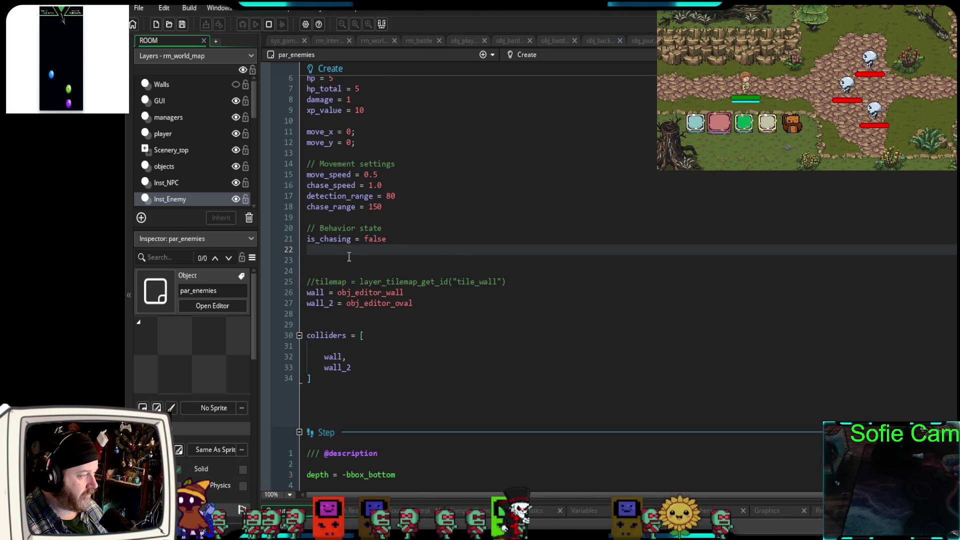
Paste the copied sprite and movement block at line 23 of par_enemies' Create event.
left_click(307, 265)
key("ctrl+v")
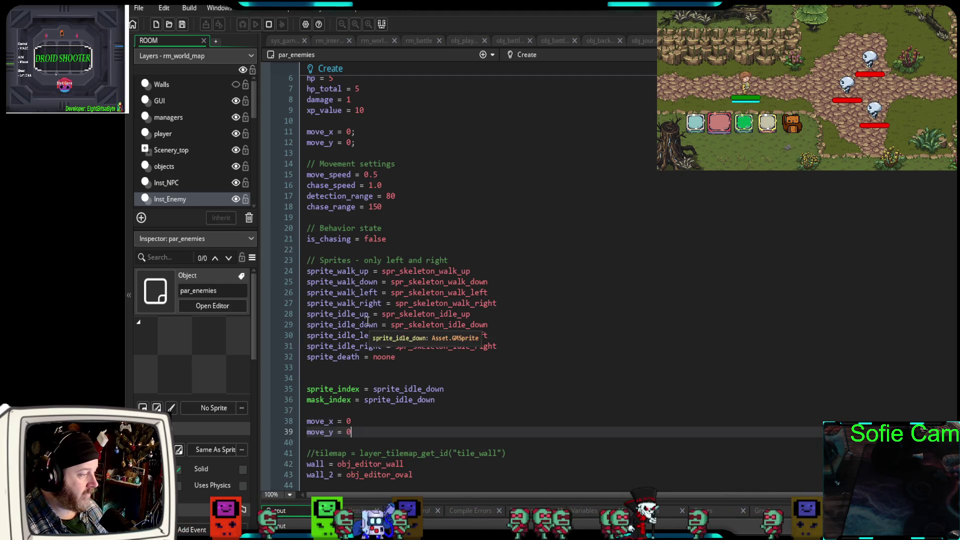
scroll(368, 320, "down", 4)
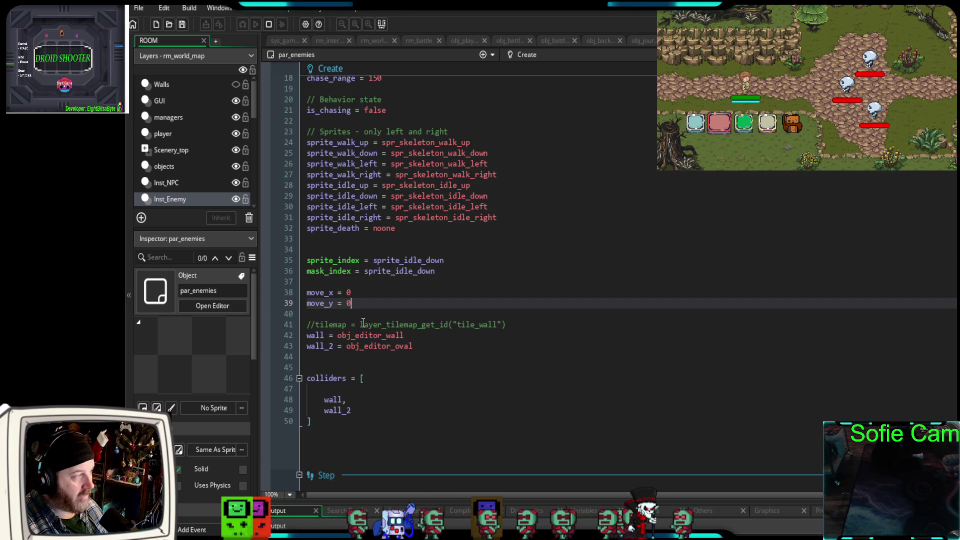
Delete the duplicated sprite_index, mask_index, move_x and move_y lines from obj_skeleton's Create event.
key("ctrl+Tab")
left_click_drag(350, 444, 288, 390)
key("Delete")
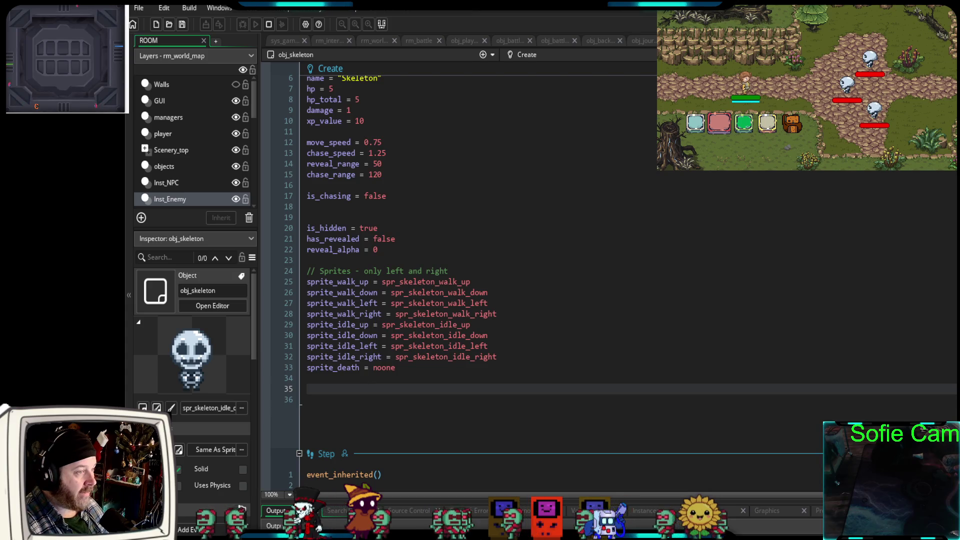
key("ctrl+Tab")
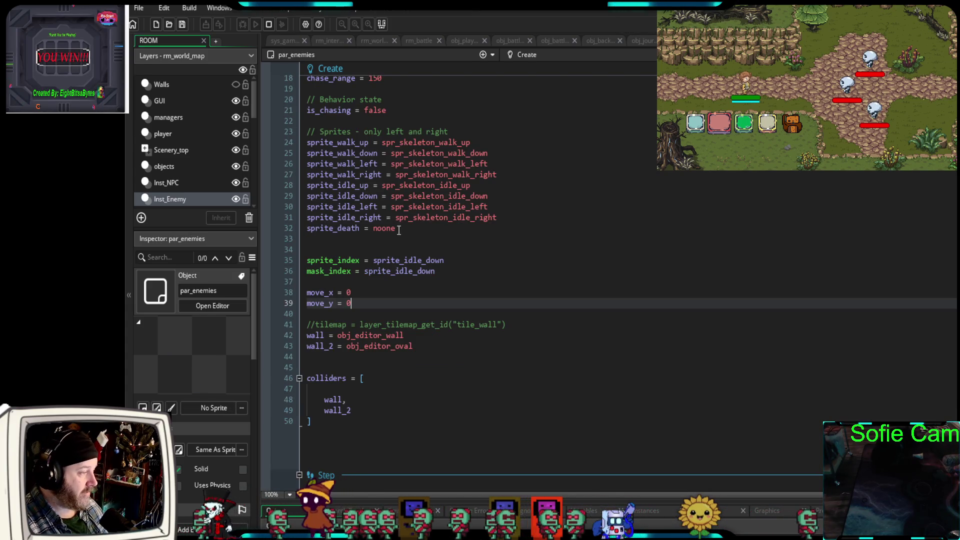
Replace all eight spr_skeleton idle and walk sprite values on lines 24–31 with noone.
double_click(381, 229)
key("ctrl+c")
left_click_drag(497, 218, 396, 218)
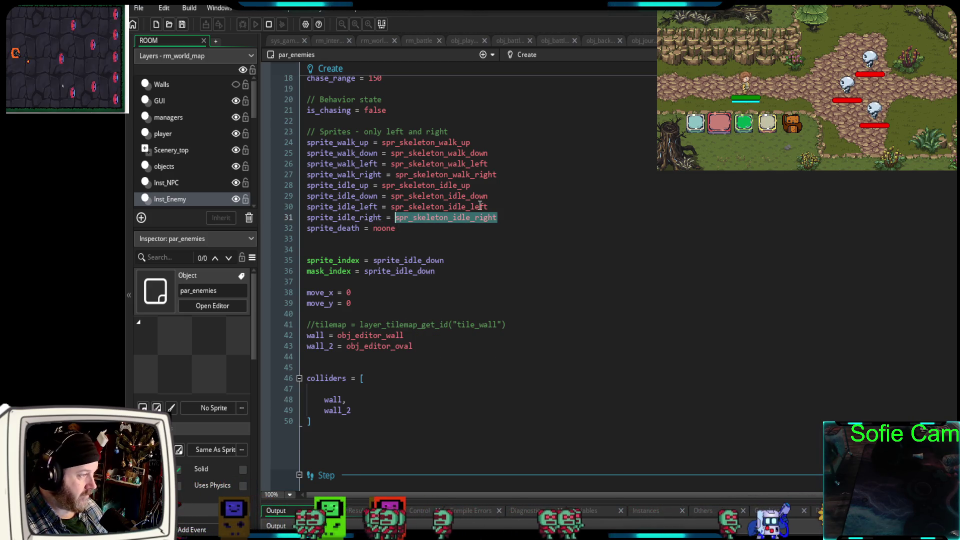
key("ctrl+v")
left_click_drag(488, 207, 400, 210)
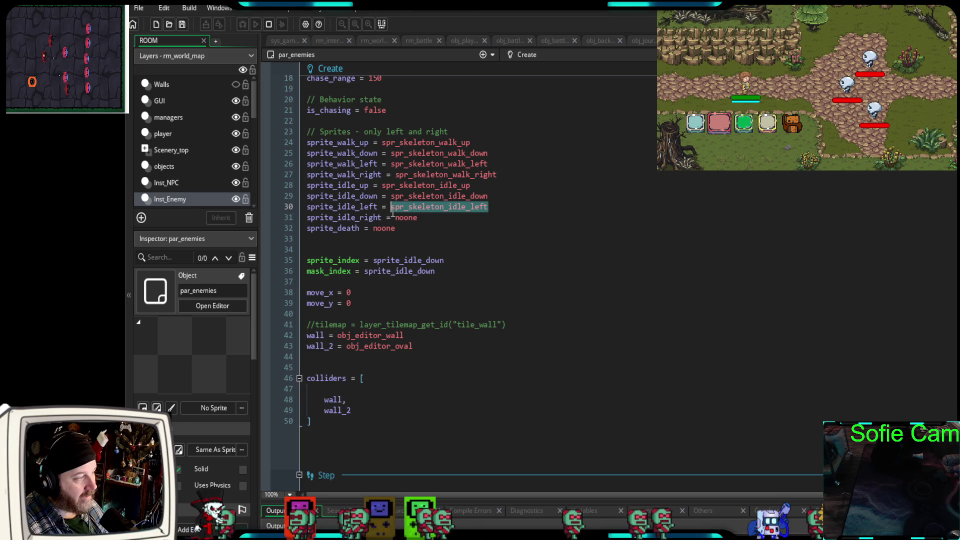
key("ctrl+v")
left_click_drag(488, 196, 395, 195)
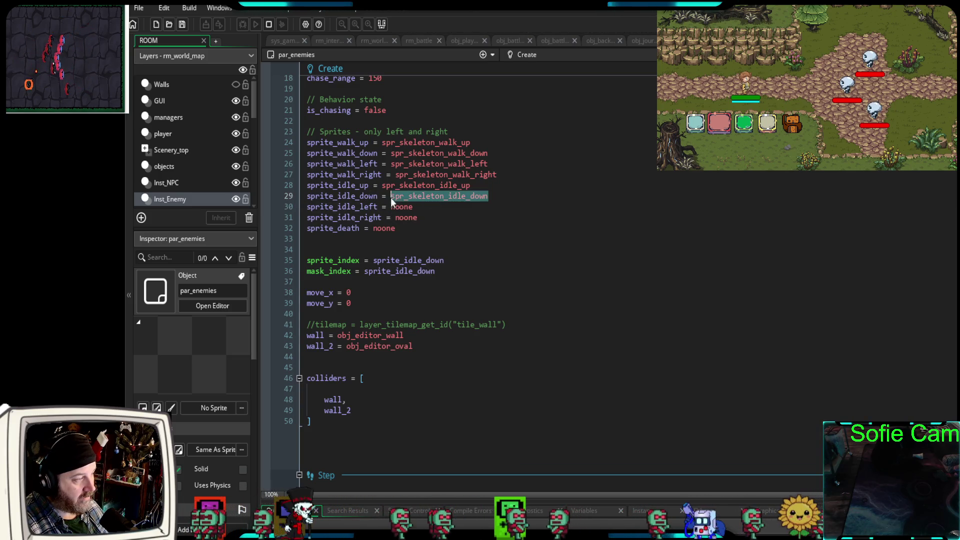
key("ctrl+v")
left_click_drag(470, 185, 382, 185)
key("ctrl+v")
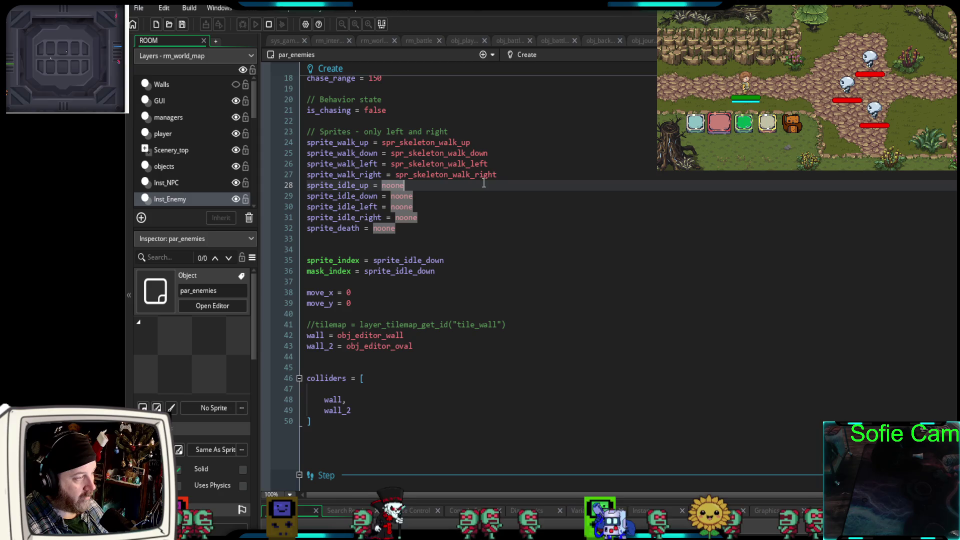
left_click_drag(499, 175, 395, 174)
key("ctrl+v")
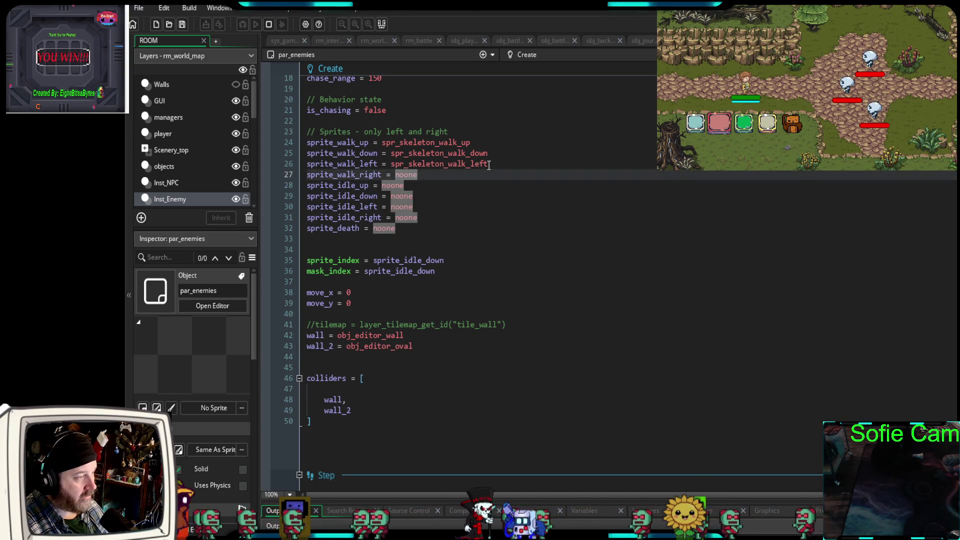
left_click_drag(488, 164, 396, 165)
key("ctrl+v")
left_click_drag(488, 153, 392, 154)
key("ctrl+v")
left_click_drag(470, 143, 386, 142)
key("ctrl+v")
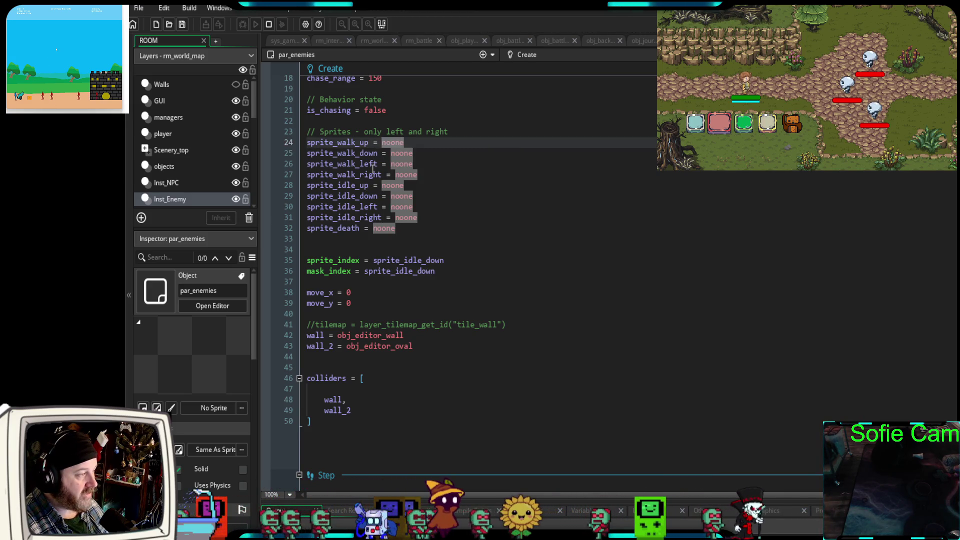
Check obj_skeleton's Create code, then go back to par_enemies' code.
left_click(380, 242)
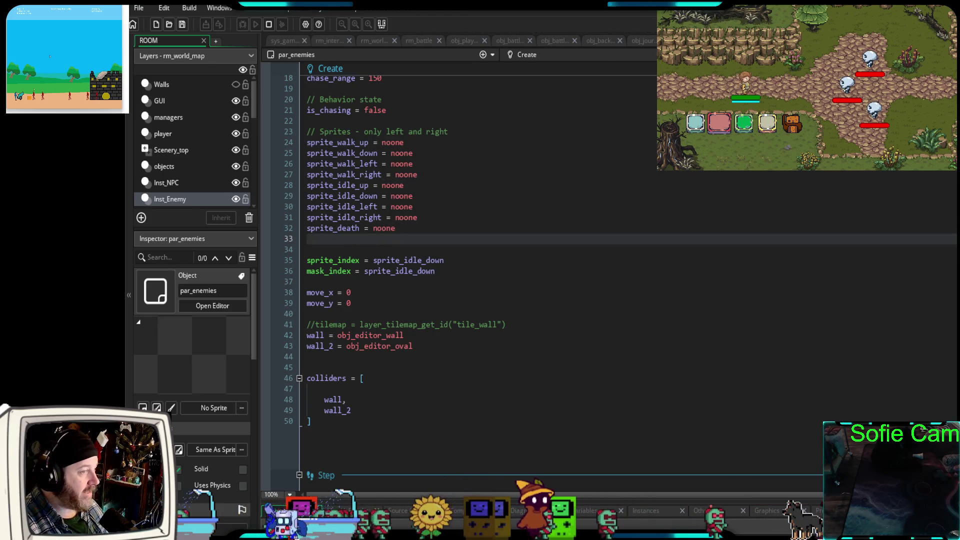
key("ctrl+Tab")
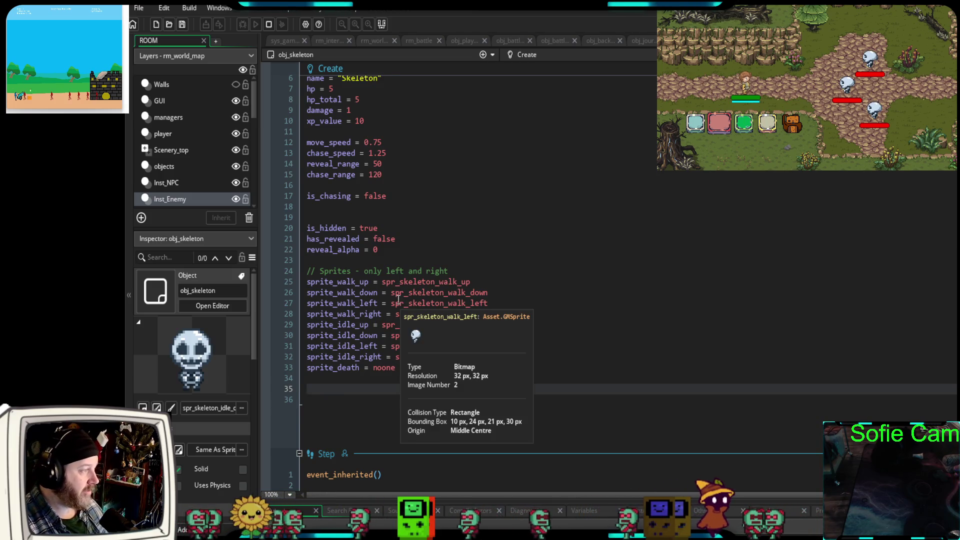
scroll(401, 301, "down", 12)
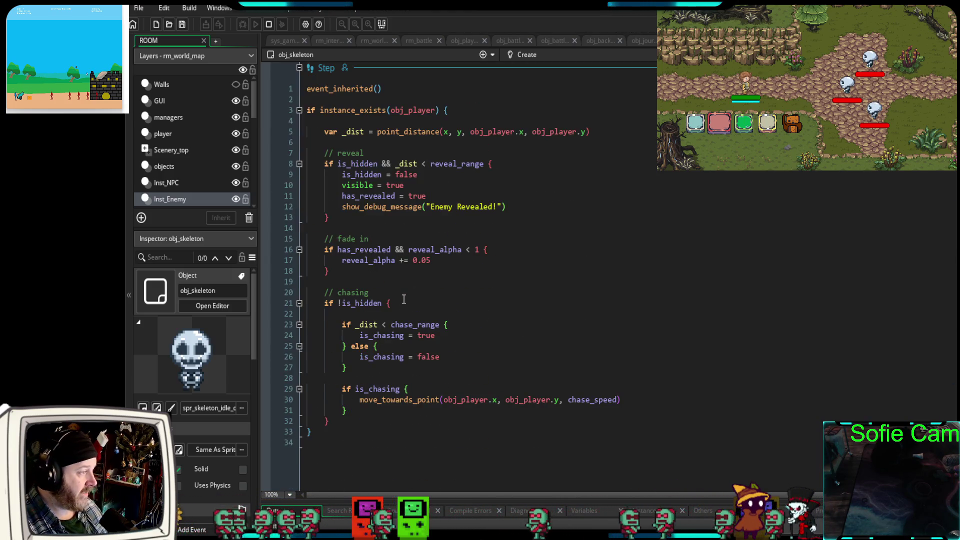
scroll(385, 300, "up", 2)
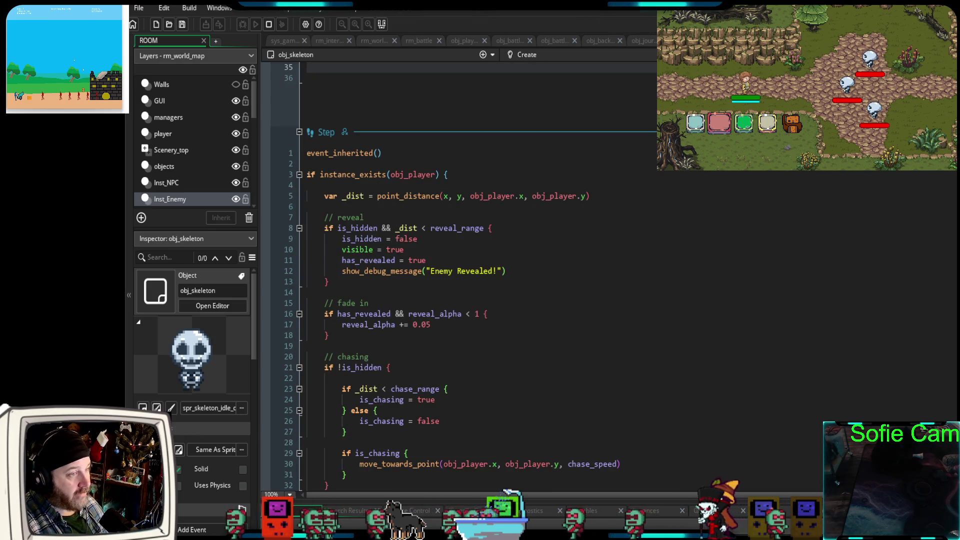
key("ctrl+Tab")
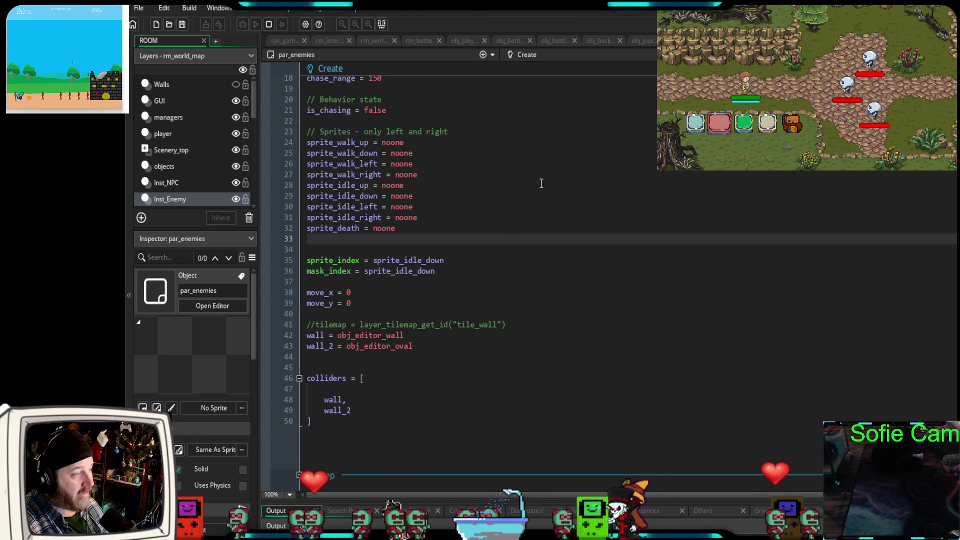
Switch to obj_skeleton's Step event and select its reveal, fade-in and chase code, lines 3–33.
scroll(499, 233, "down", 8)
scroll(498, 230, "down", 2)
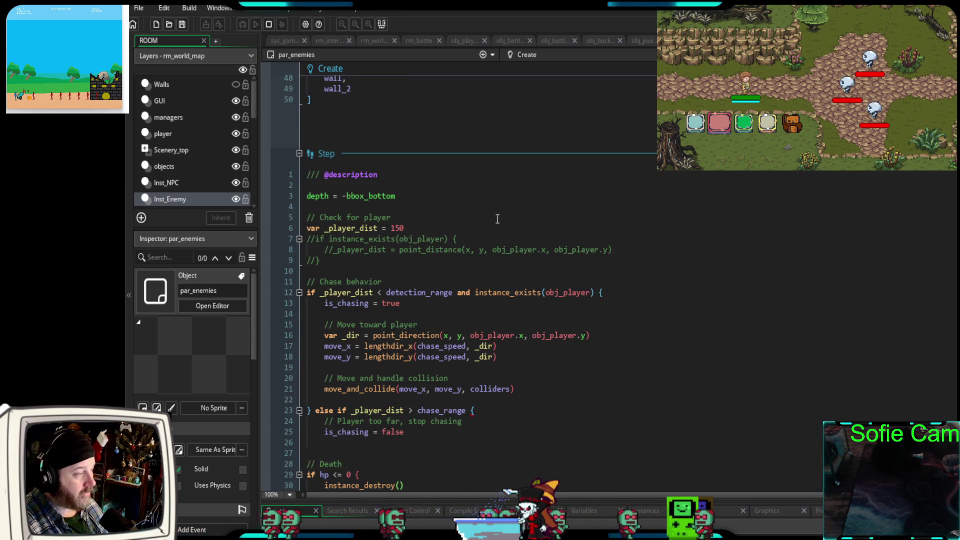
scroll(496, 220, "down", 2)
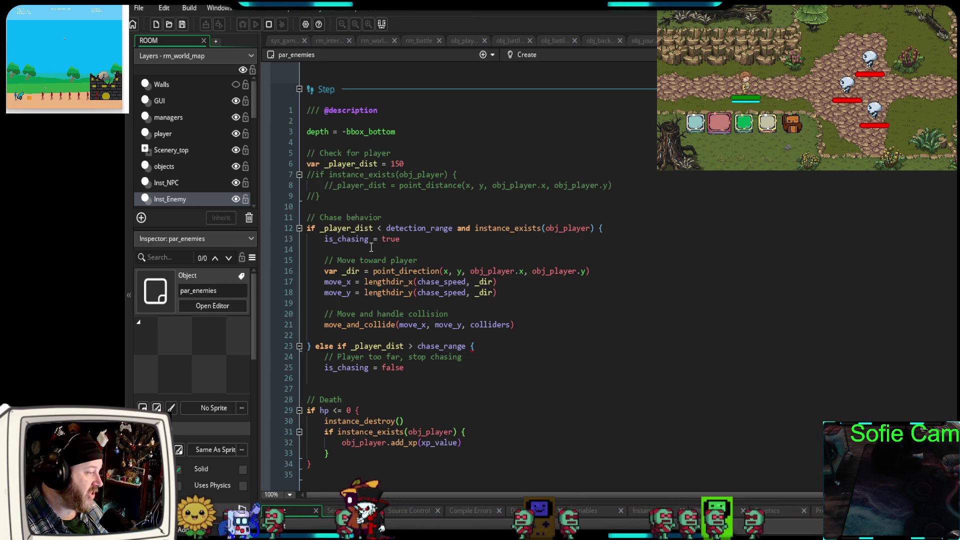
key("ctrl+Tab")
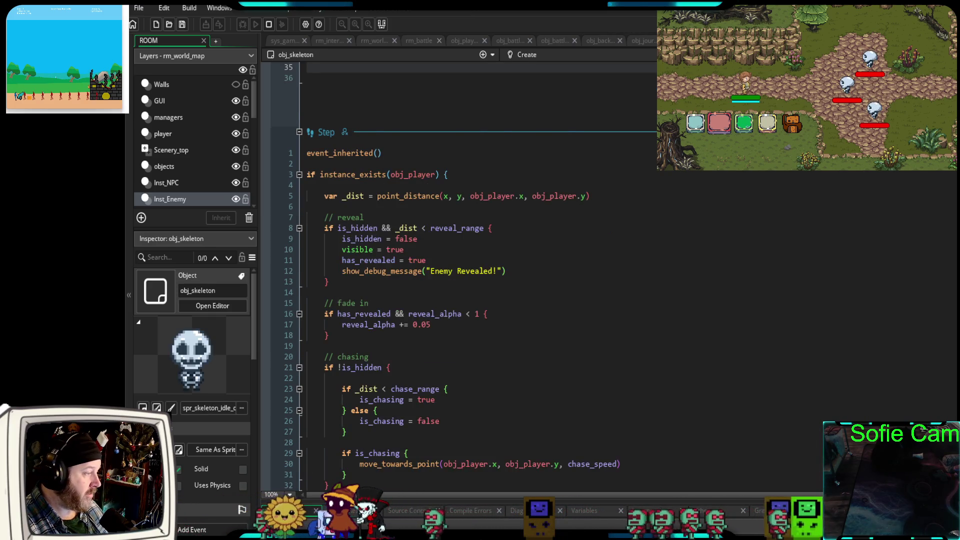
scroll(480, 250, "down", 2)
scroll(480, 250, "up", 4)
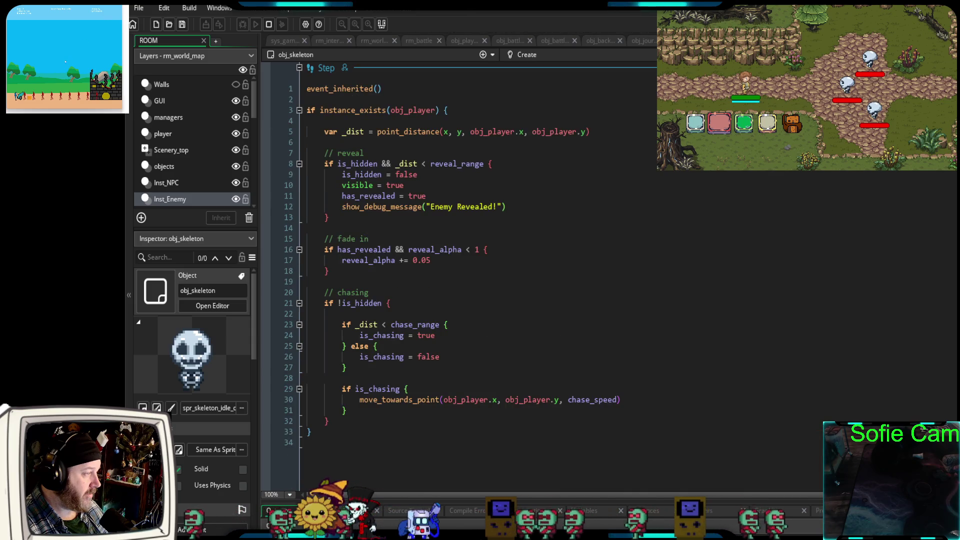
scroll(381, 289, "down", 2)
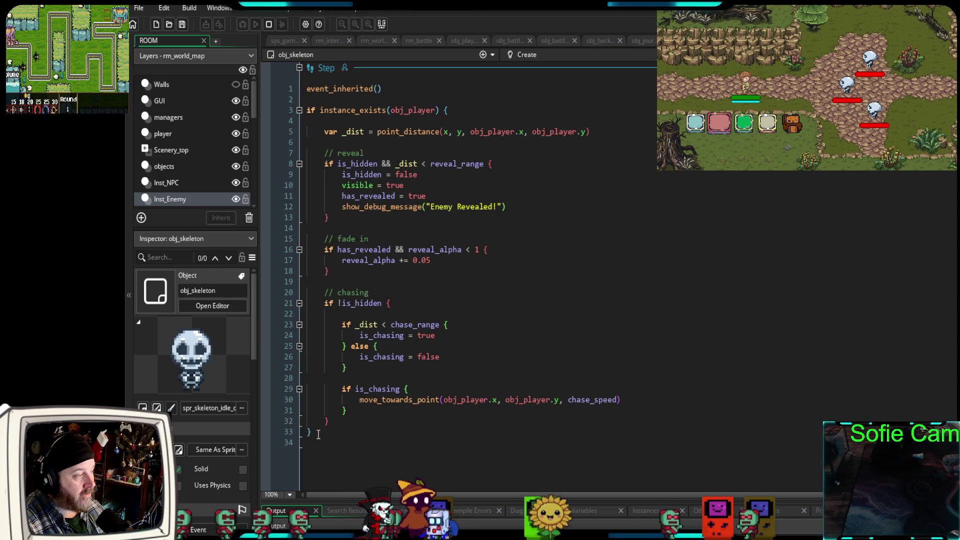
mouse_move(318, 433)
left_mouse_down()
mouse_move(310, 163)
mouse_move(274, 108)
left_mouse_up()
key("ctrl+c")
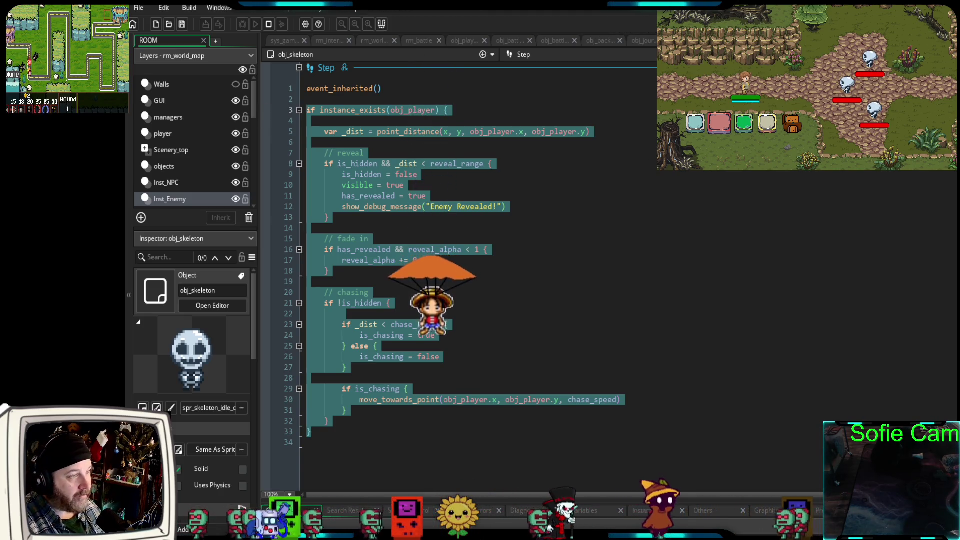
Paste the skeleton's reveal, fade-in and chase block into par_enemies' Step event just before // Death.
key("F12")
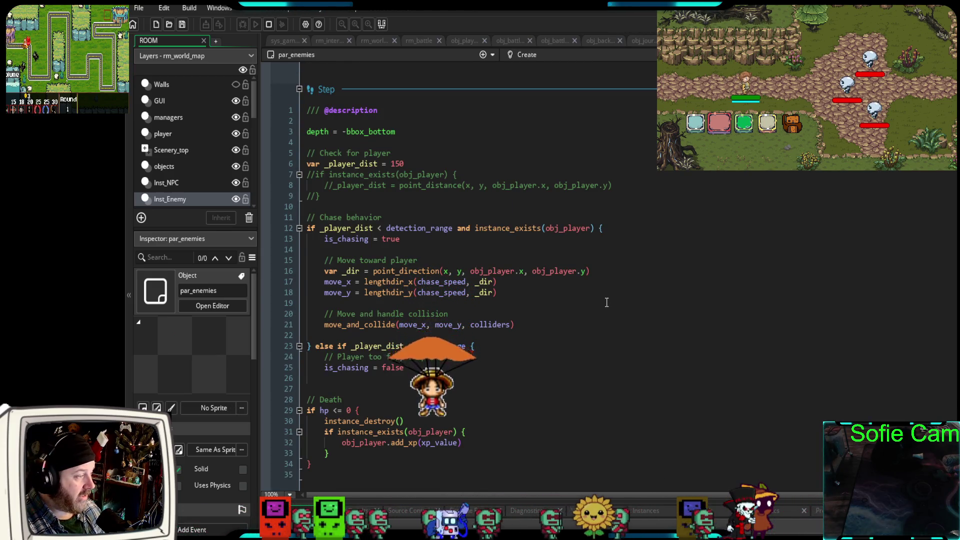
scroll(606, 302, "down", 4)
left_click(310, 258)
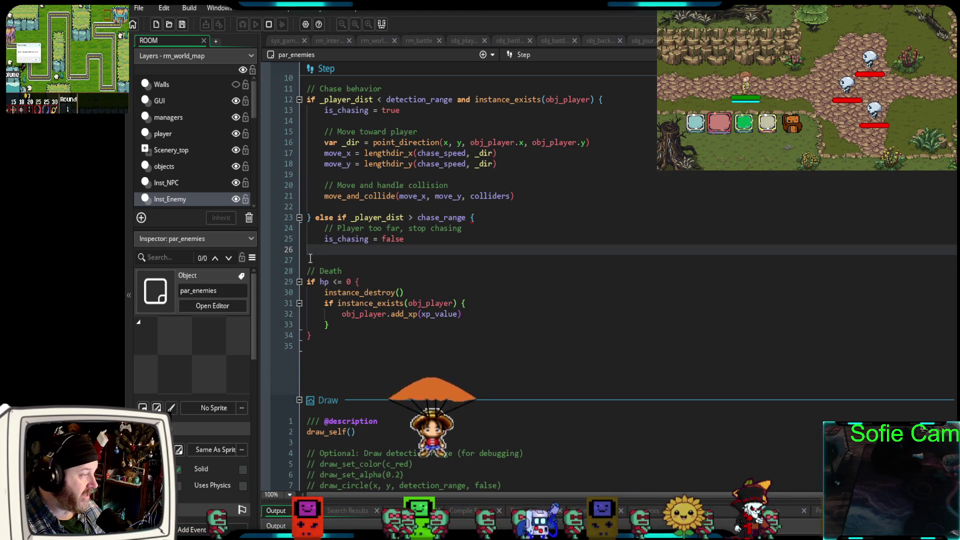
left_click(310, 258)
key("Return")
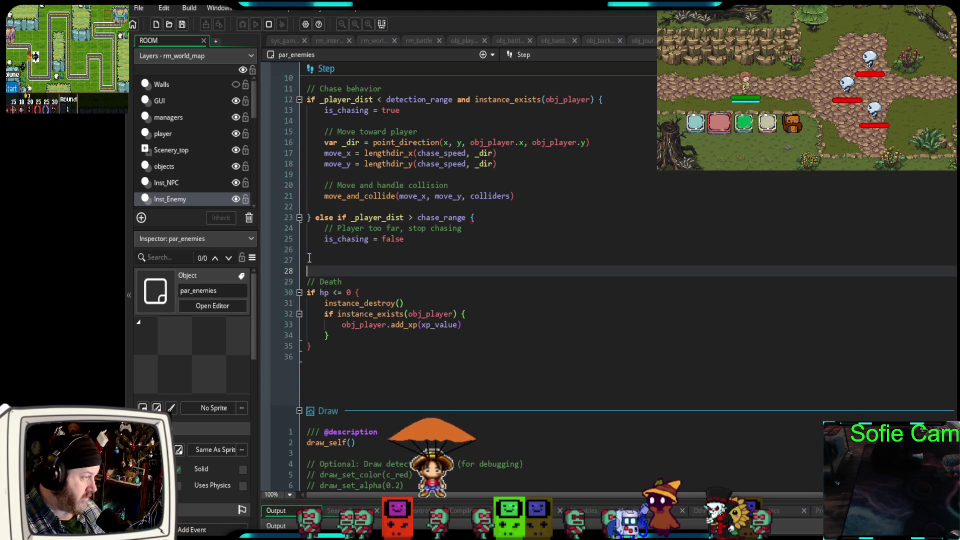
key("BackSpace")
key("ctrl+v")
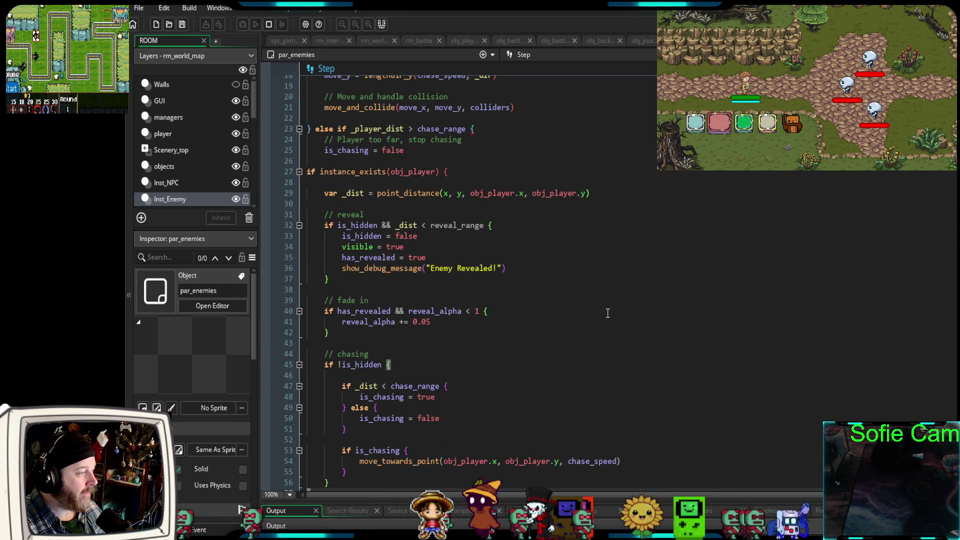
Move the var _player_dist = 150 check lines below the commented-out player check.
scroll(606, 312, "up", 4)
scroll(546, 315, "up", 2)
scroll(502, 245, "down", 6)
scroll(503, 248, "up", 2)
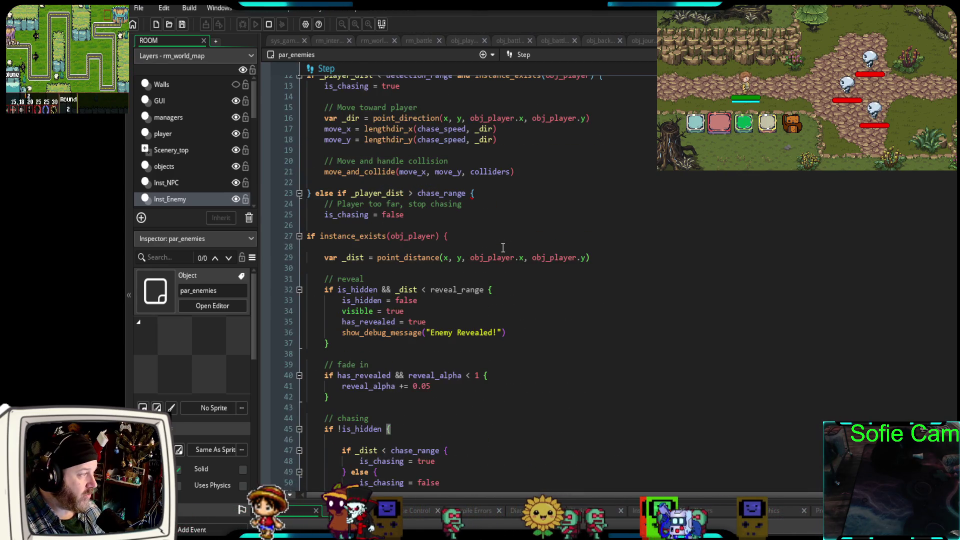
scroll(502, 247, "up", 2)
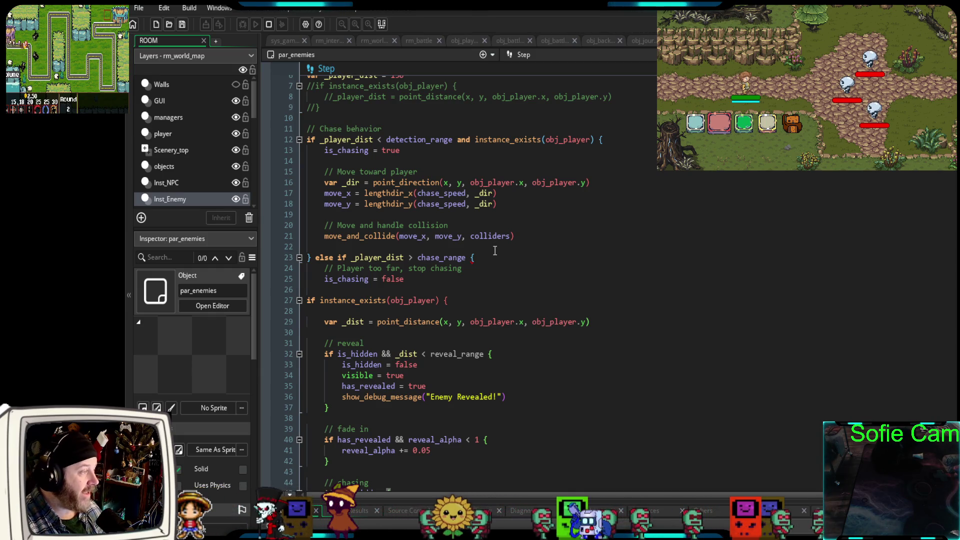
scroll(494, 250, "up", 2)
left_click_drag(404, 140, 286, 132)
key("ctrl+c")
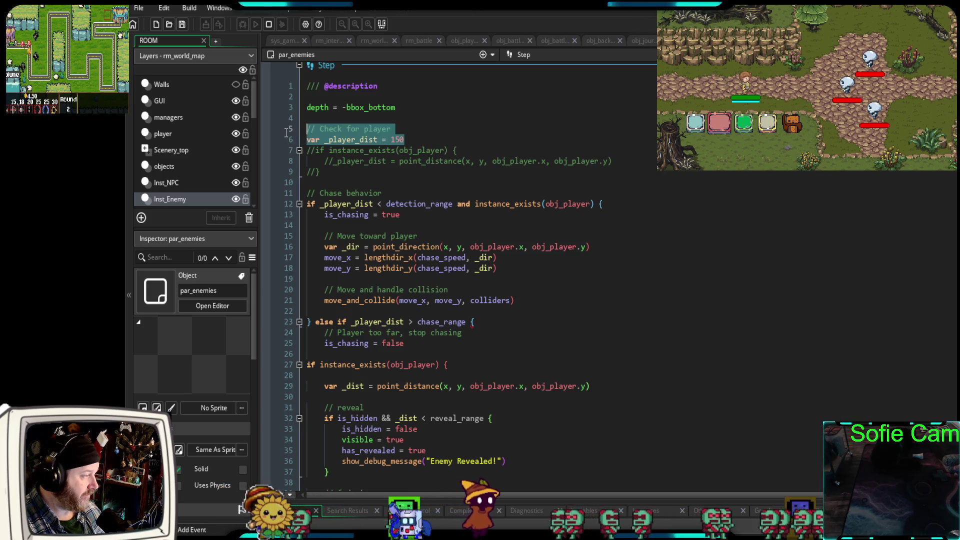
key("BackSpace")
left_click(321, 171)
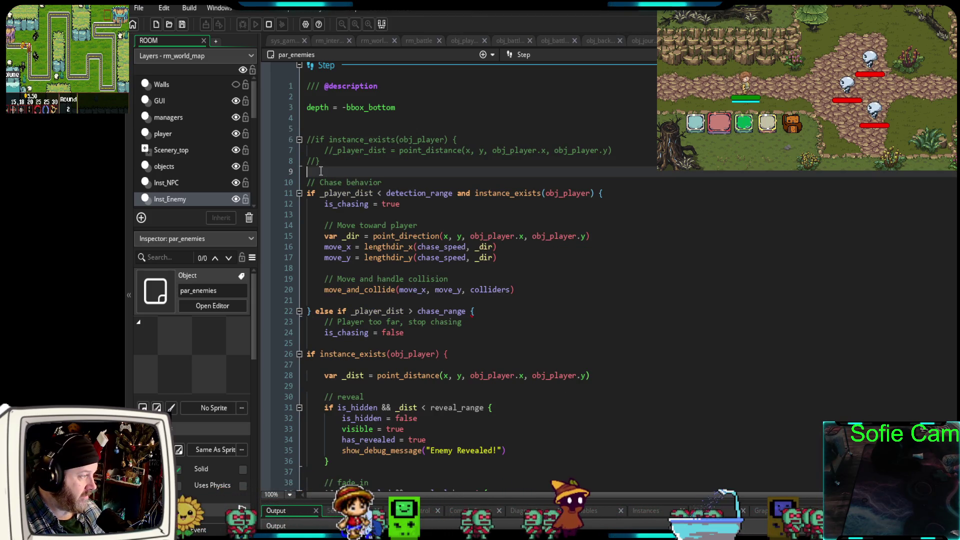
key("ctrl+v")
key("Return")
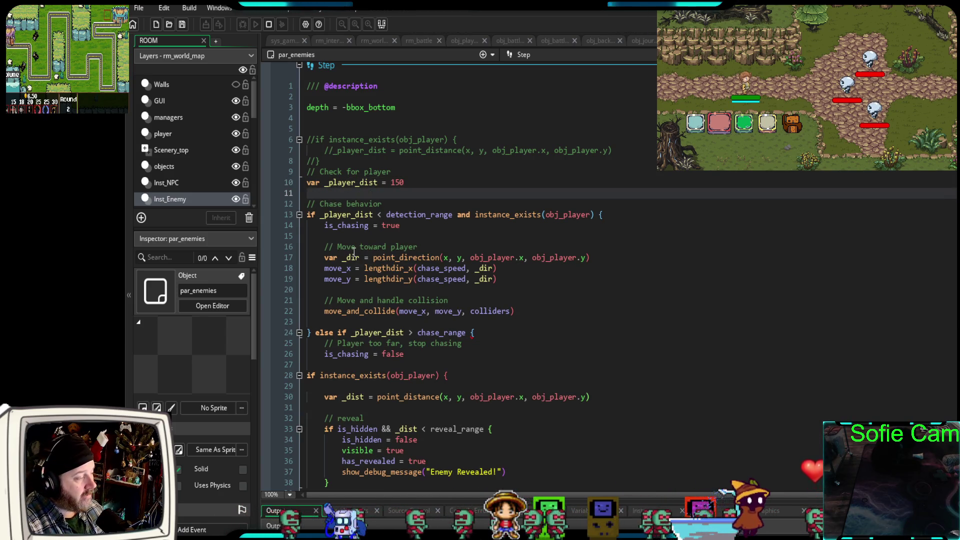
scroll(354, 253, "up", 10)
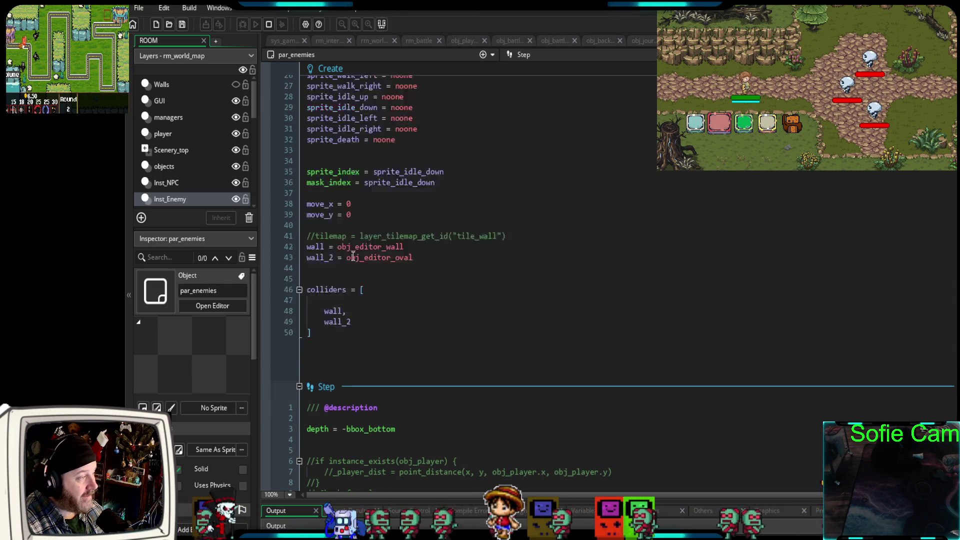
Change detection_range in par_enemies' Create event from 80 to 180.
scroll(353, 257, "up", 6)
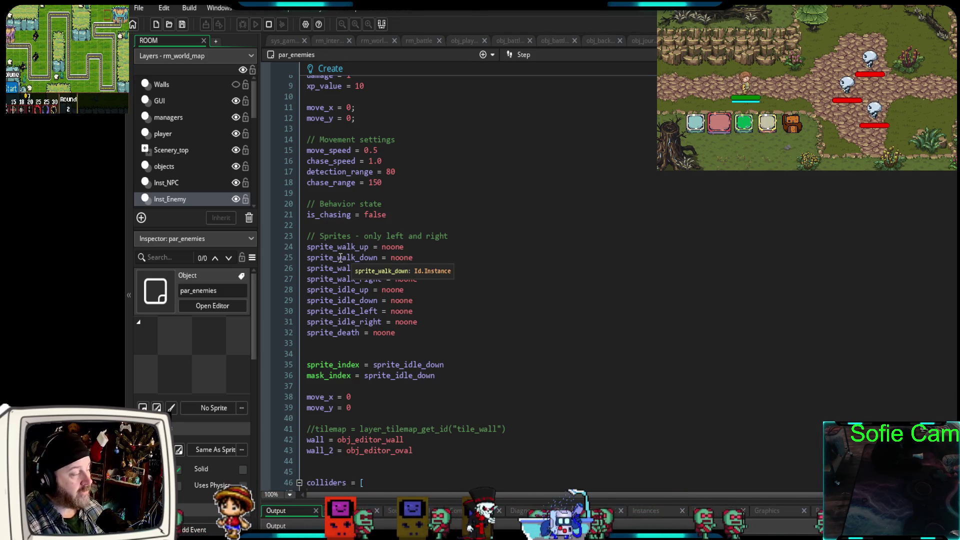
left_click(387, 172)
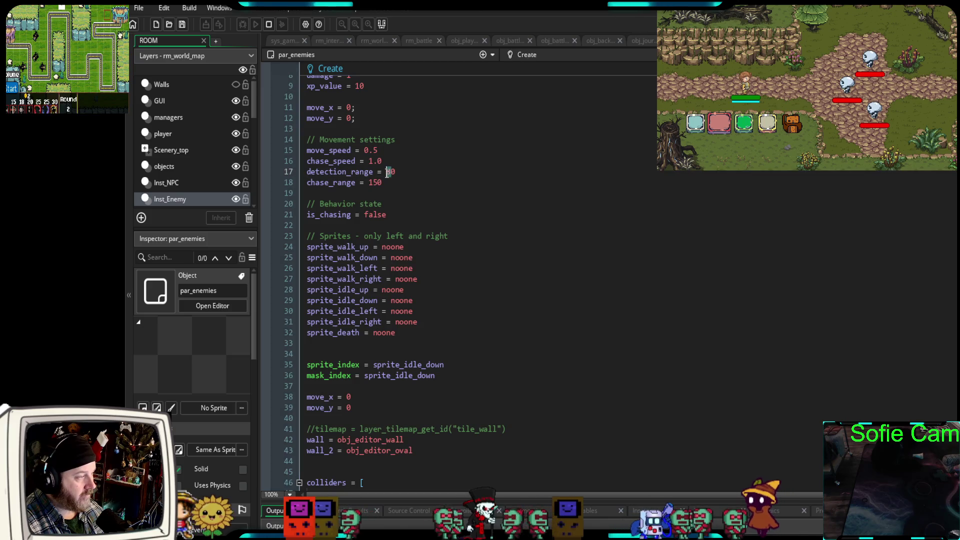
type("100")
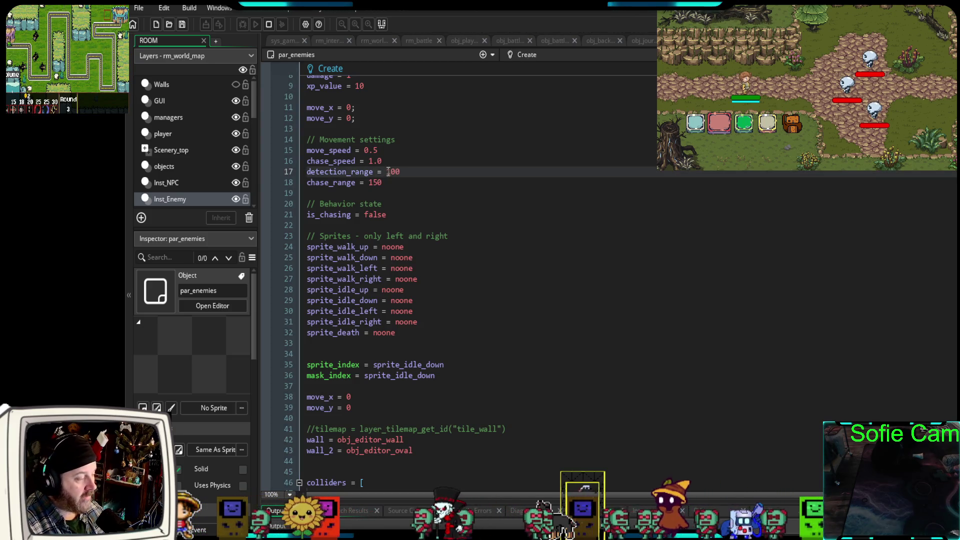
scroll(494, 258, "down", 15)
scroll(495, 259, "down", 4)
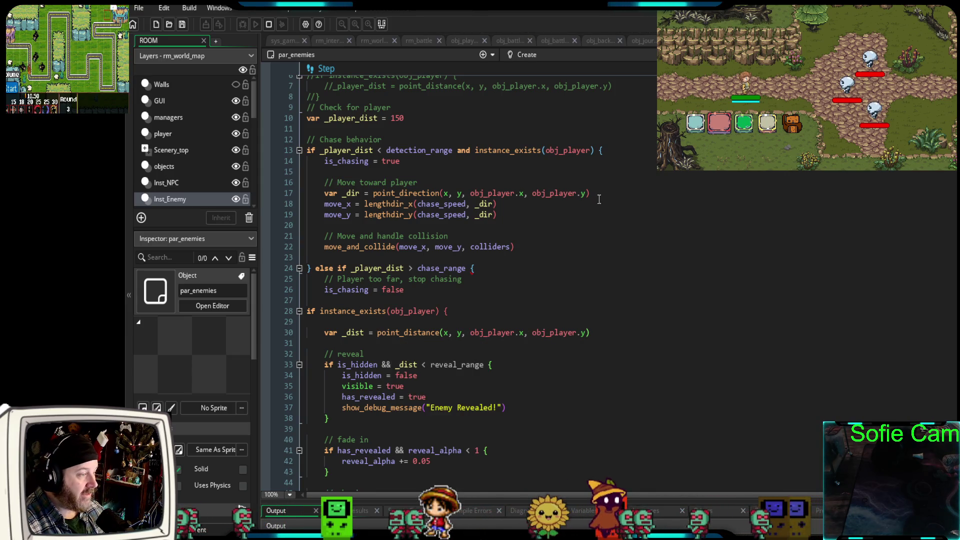
Copy the move_and_collide(move_x, move_y, colliders) line and close the old chase block with a brace.
left_click_drag(613, 190, 320, 194)
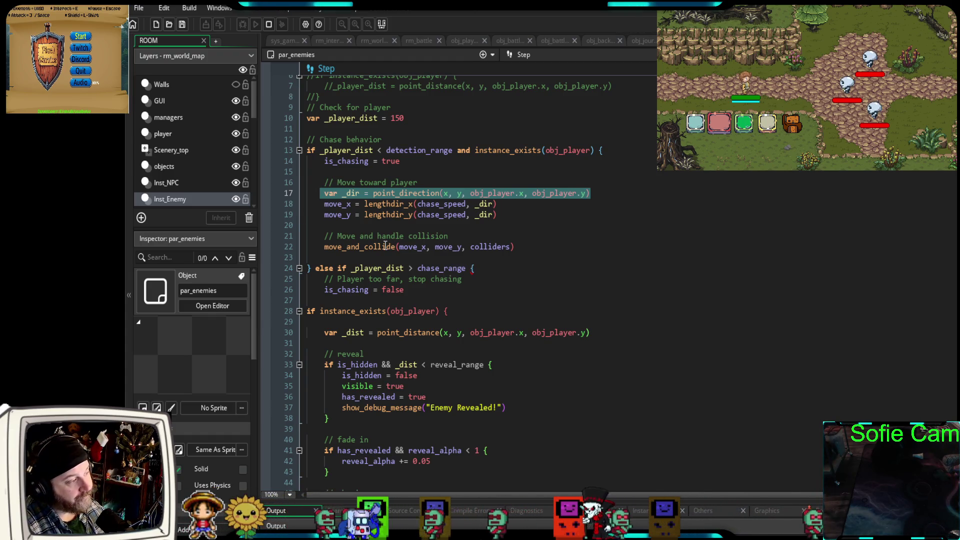
mouse_move(383, 245)
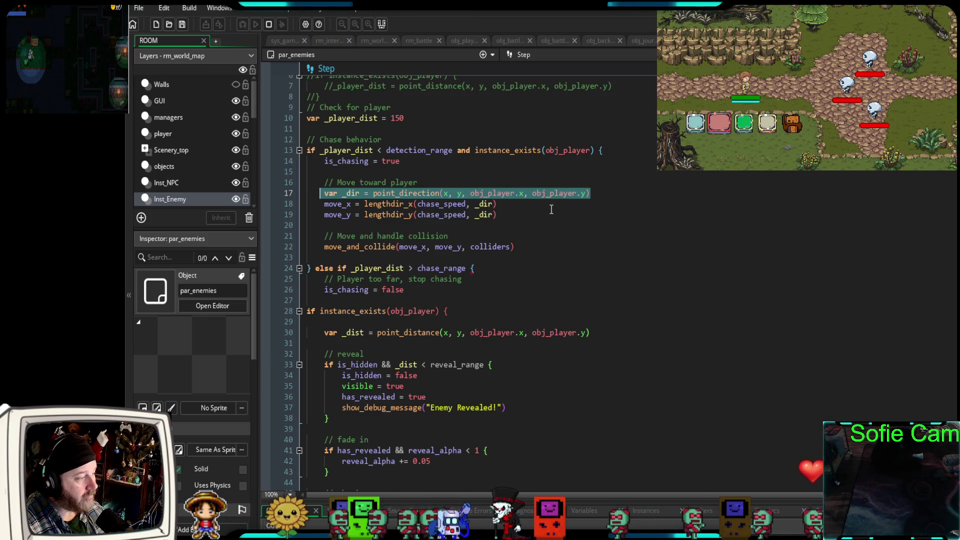
left_click_drag(522, 248, 321, 246)
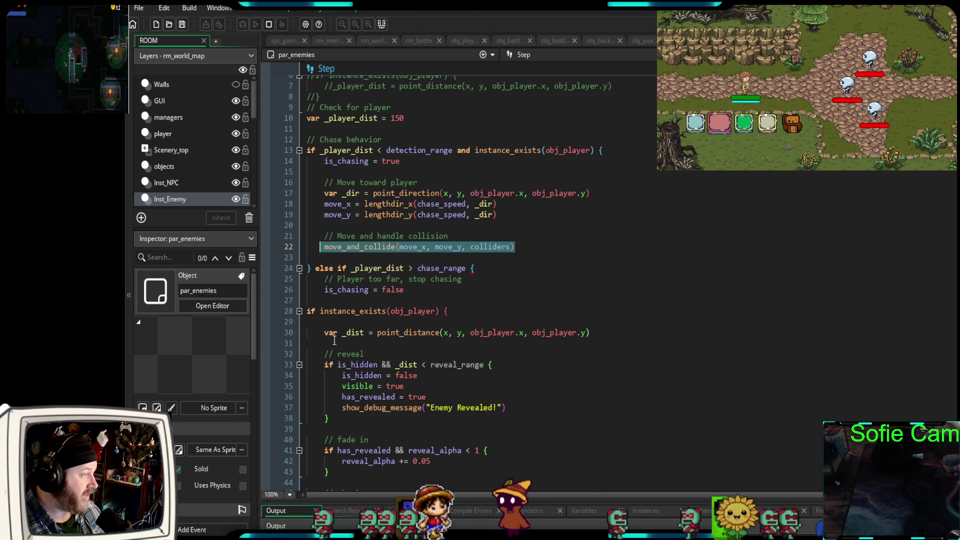
scroll(335, 340, "up", 4)
scroll(335, 339, "down", 4)
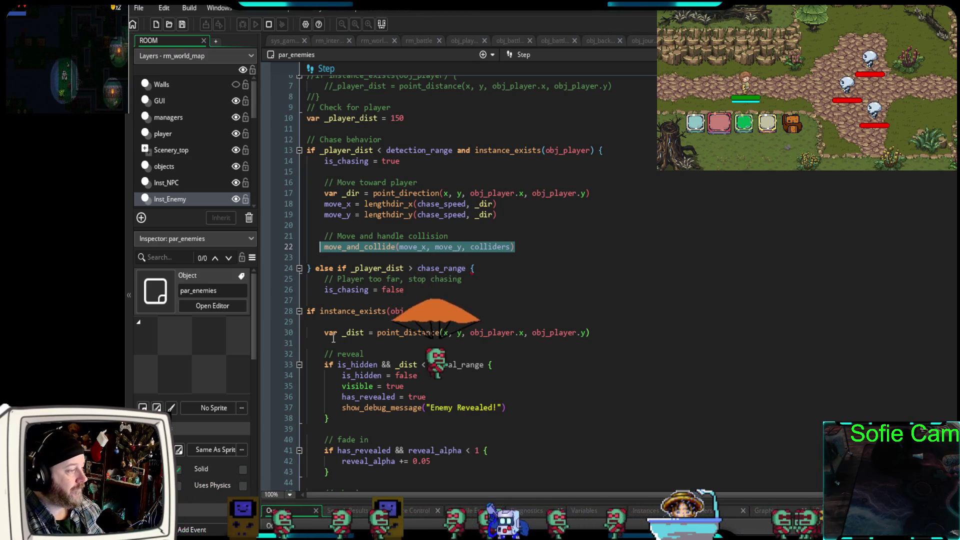
scroll(387, 308, "down", 10)
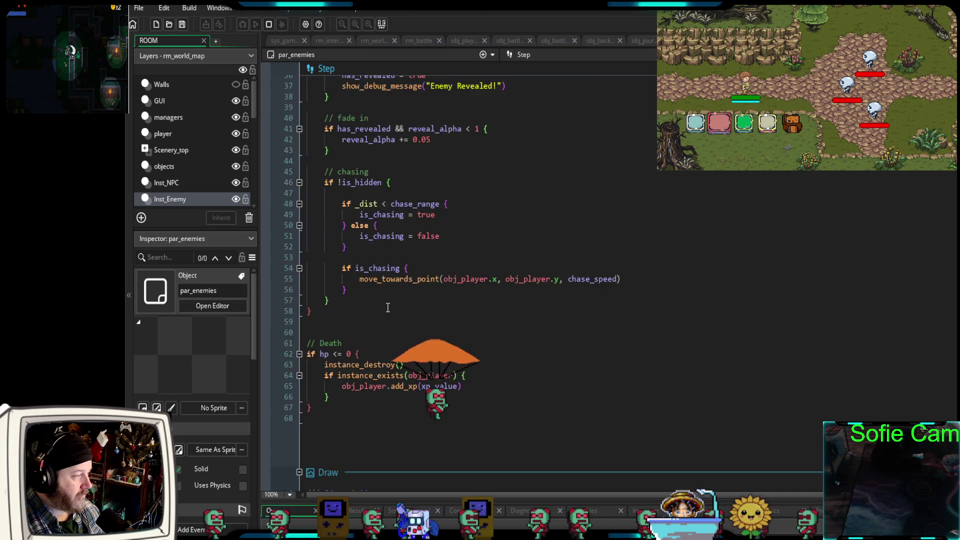
scroll(387, 308, "up", 4)
scroll(307, 248, "up", 4)
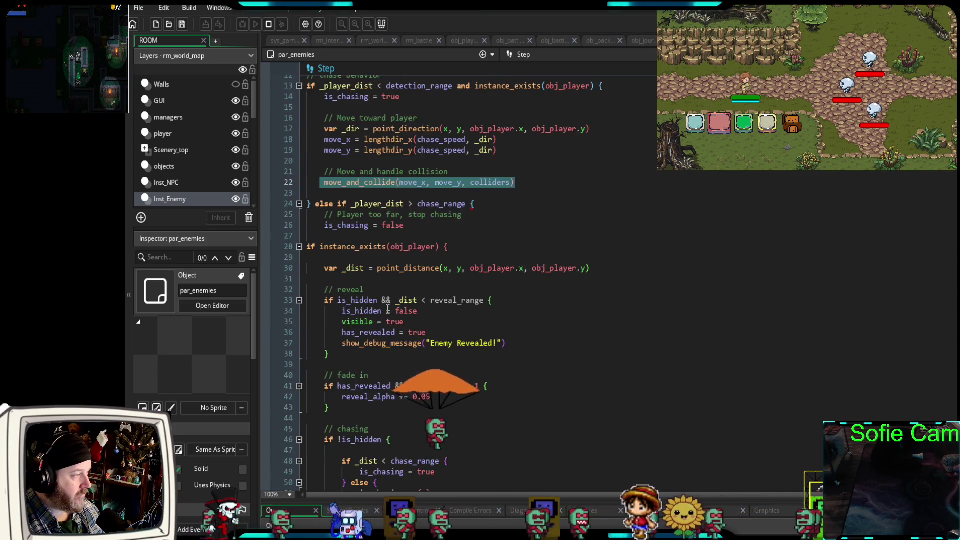
left_click(310, 235)
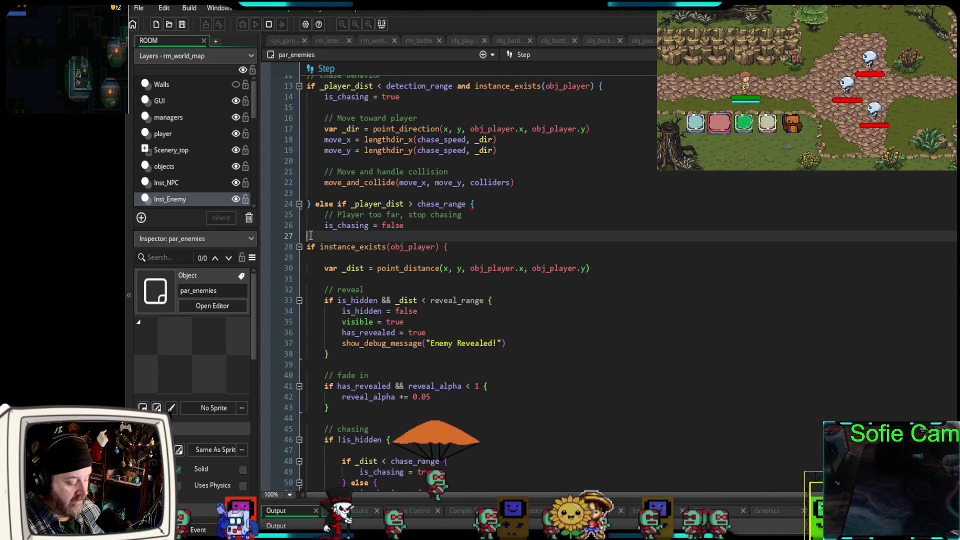
type("}")
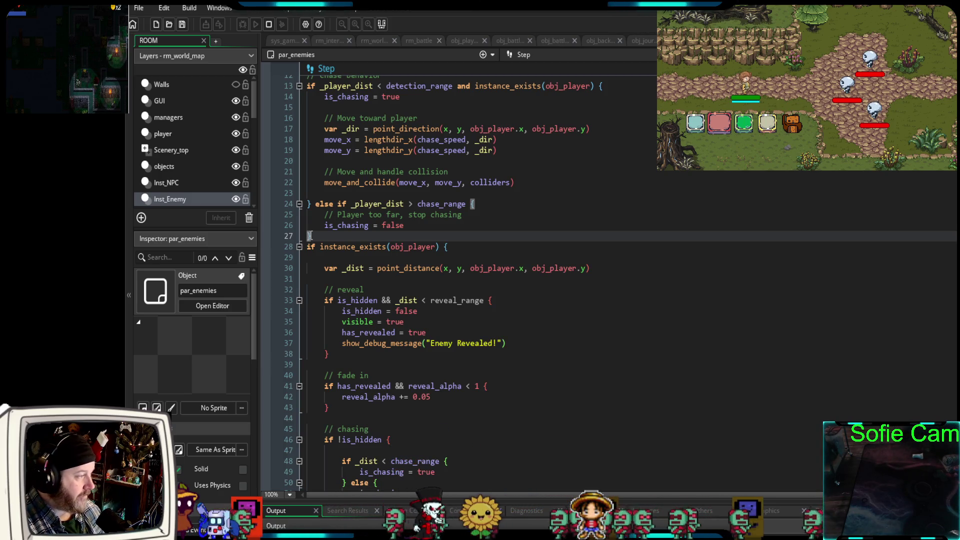
key("Return")
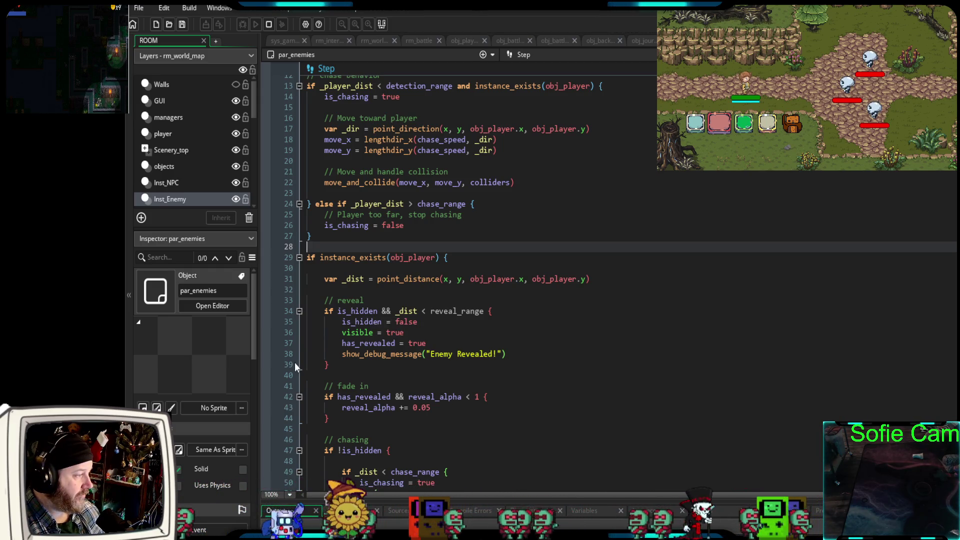
Paste the move_and_collide call on its own line after the _dist calculation.
left_click(330, 289)
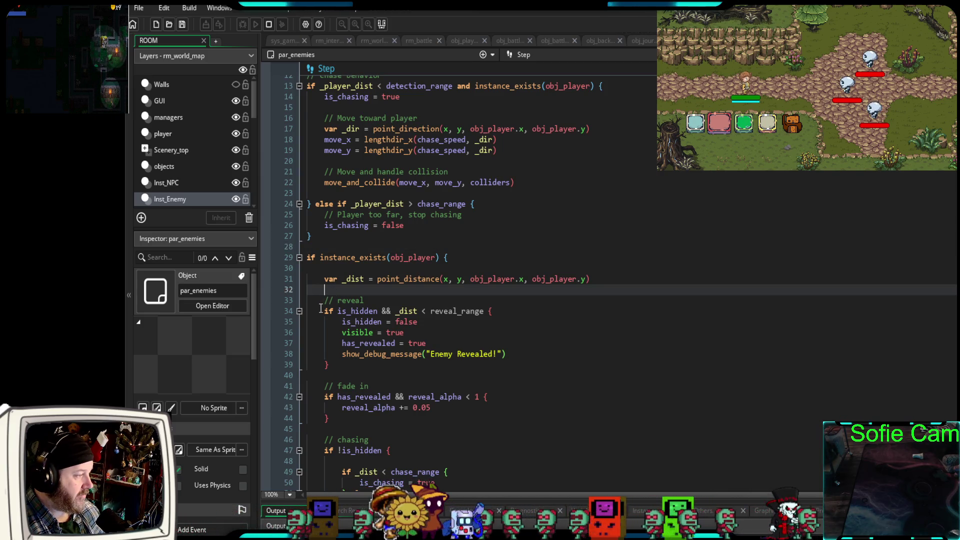
type("move_and_collide(move_x, move_y, colliders)")
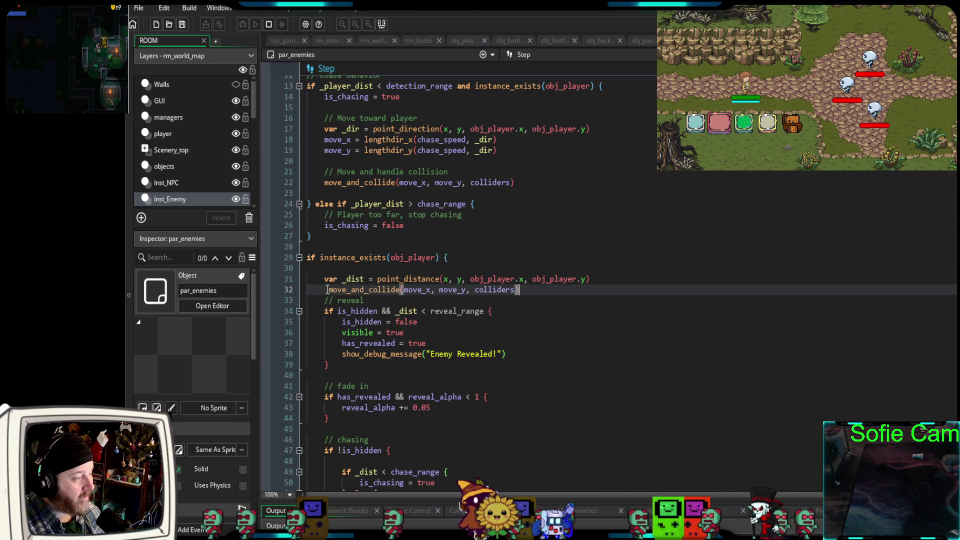
left_click(328, 289)
key("BackSpace")
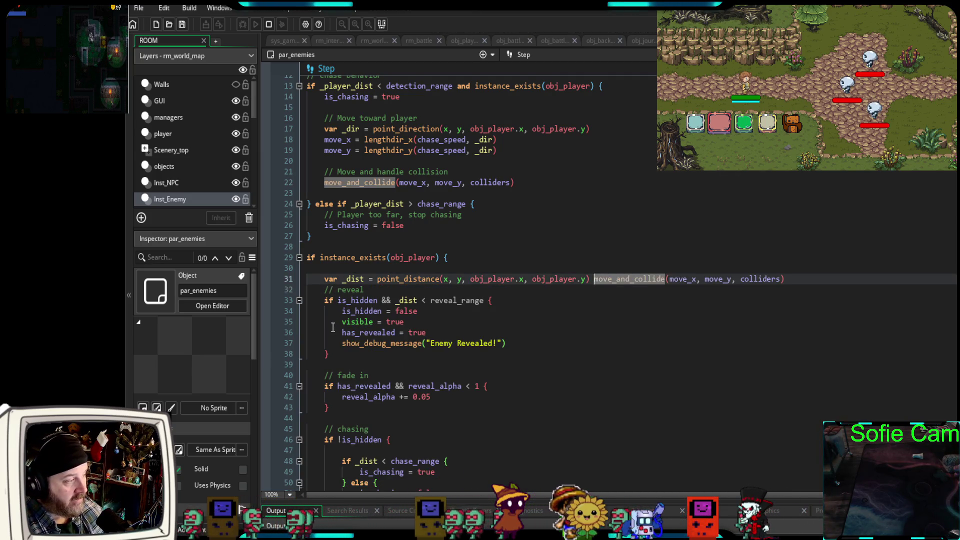
key("Return")
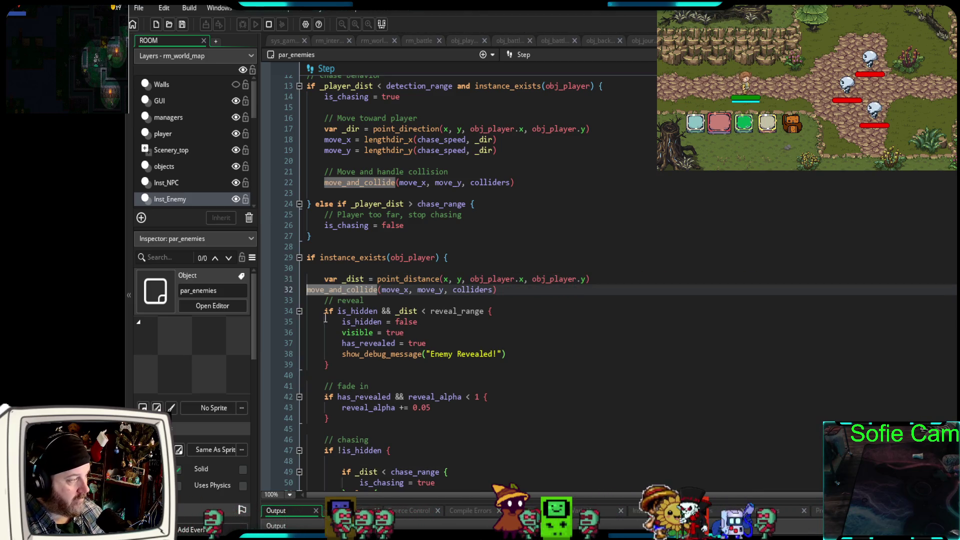
left_click(520, 305)
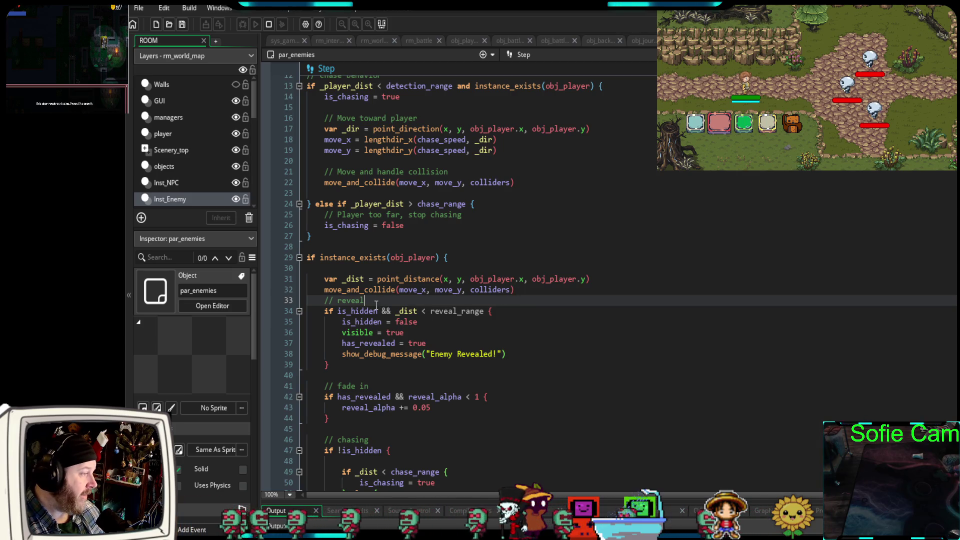
Select the old chase block through its closing brace.
scroll(378, 304, "up", 2)
scroll(373, 302, "down", 2)
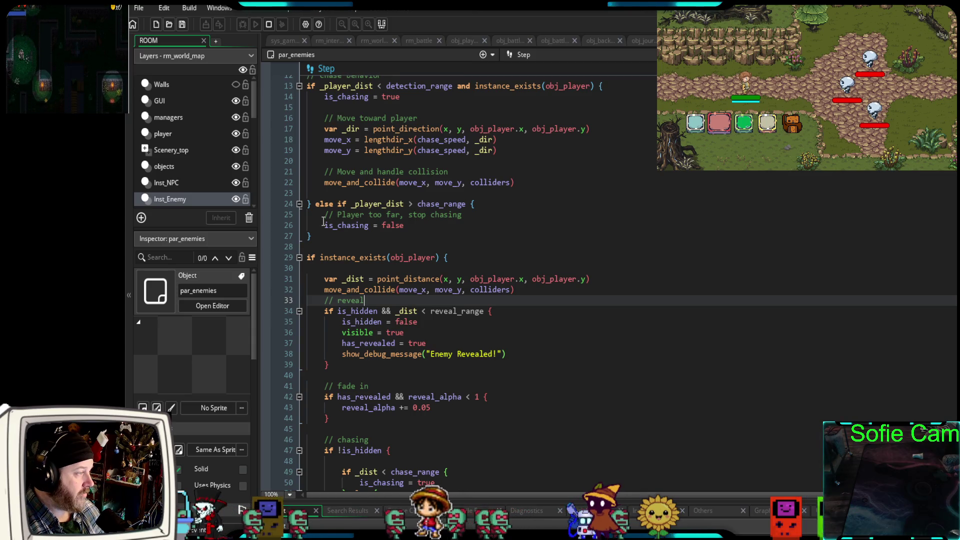
mouse_move(312, 236)
left_mouse_down()
mouse_move(325, 226)
mouse_move(290, 89)
left_mouse_up()
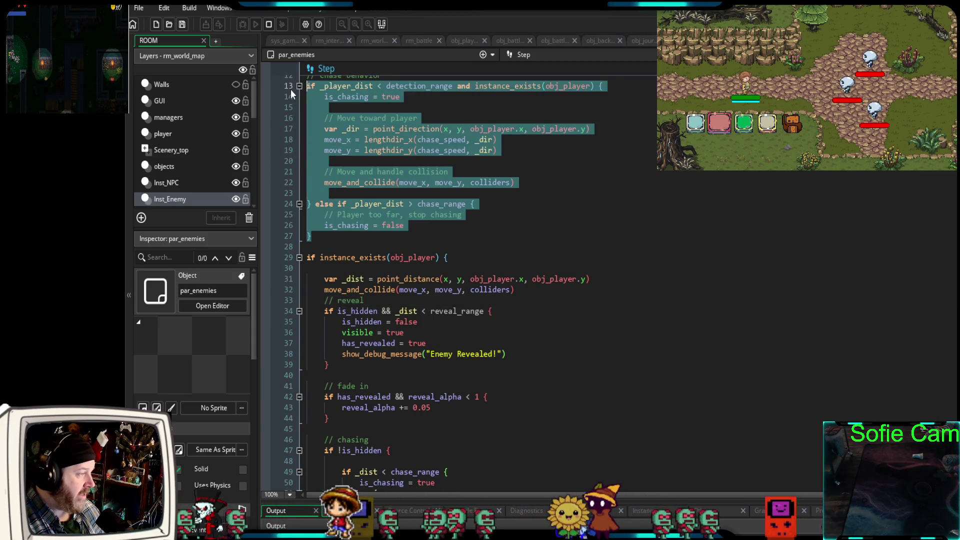
Comment out the old chase block (lines 13–27) and move into obj_skeleton's Draw event code.
key("ctrl+k")
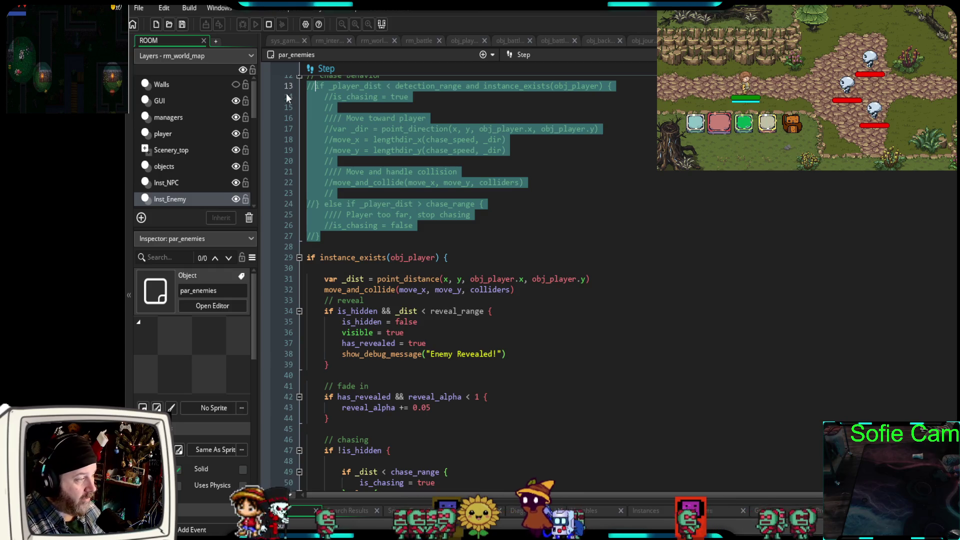
scroll(438, 258, "down", 4)
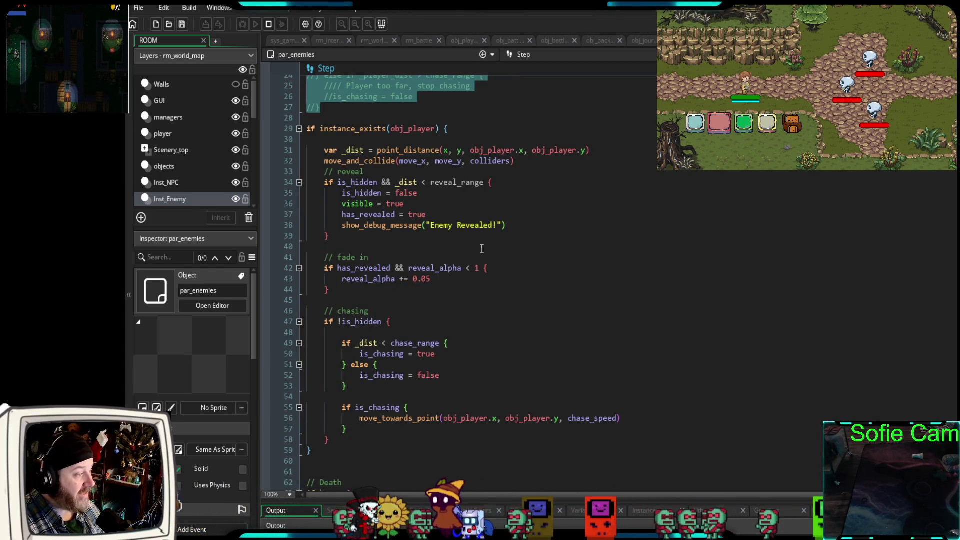
scroll(444, 343, "down", 4)
scroll(442, 344, "up", 10)
scroll(439, 343, "down", 13)
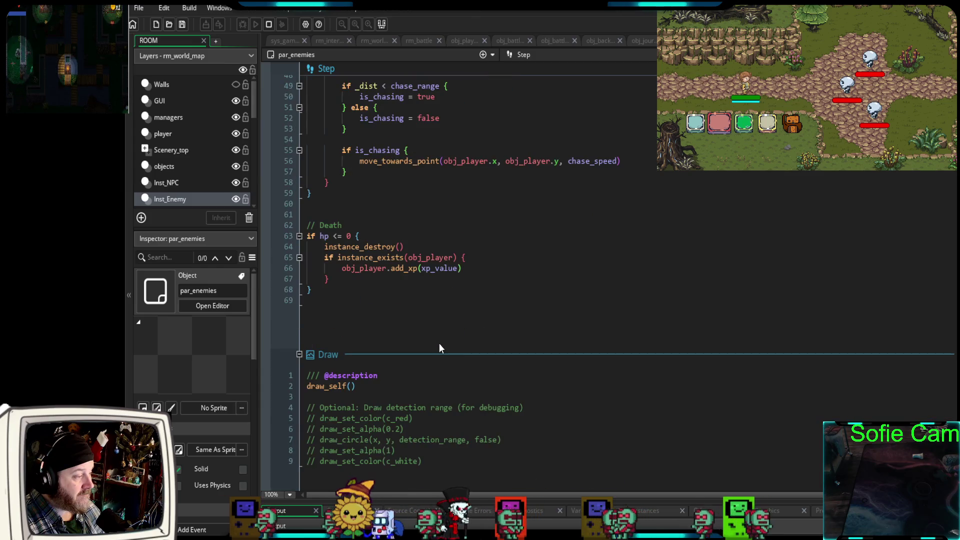
scroll(438, 343, "up", 12)
scroll(437, 342, "down", 2)
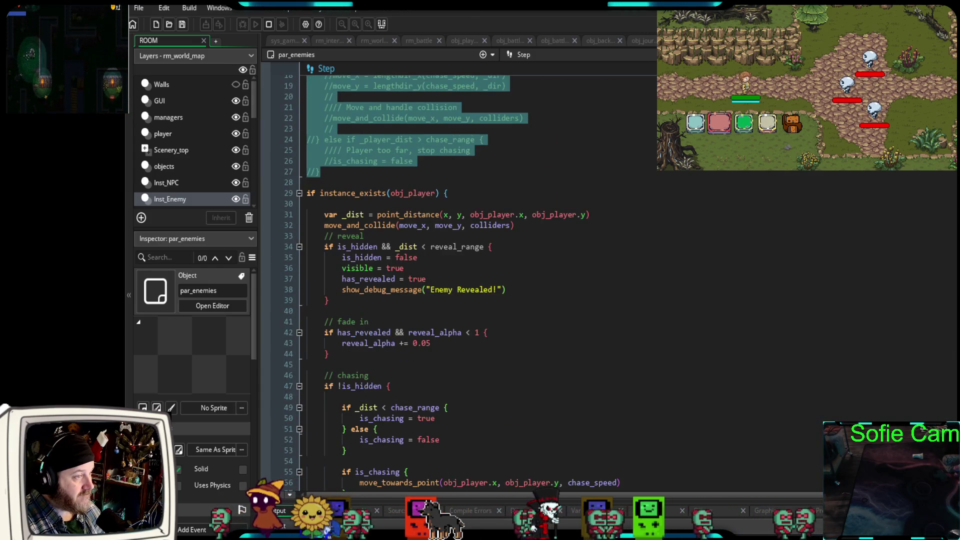
scroll(608, 233, "down", 10)
left_click(595, 229)
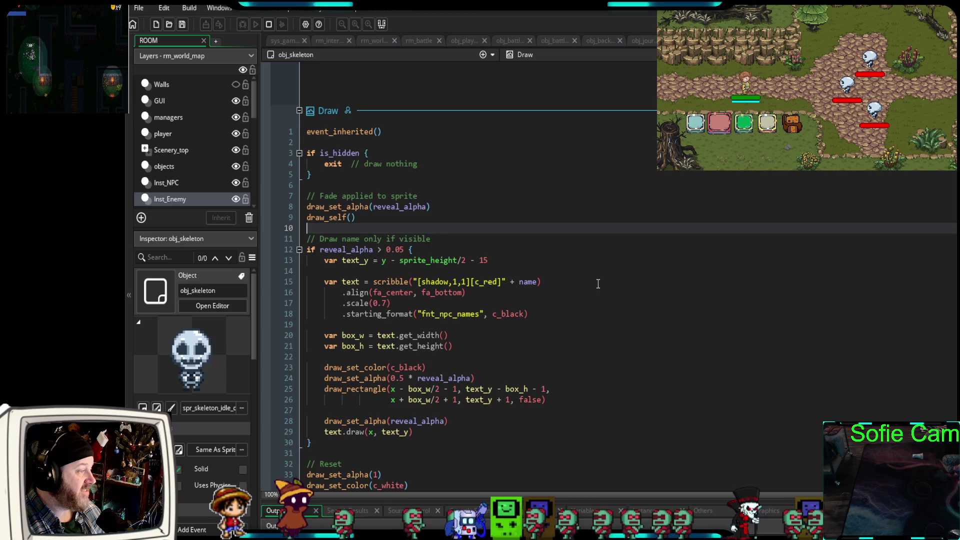
Comment out obj_skeleton's Draw lines 3–34 below event_inherited() and return to par_enemies' Draw event.
scroll(598, 283, "down", 2)
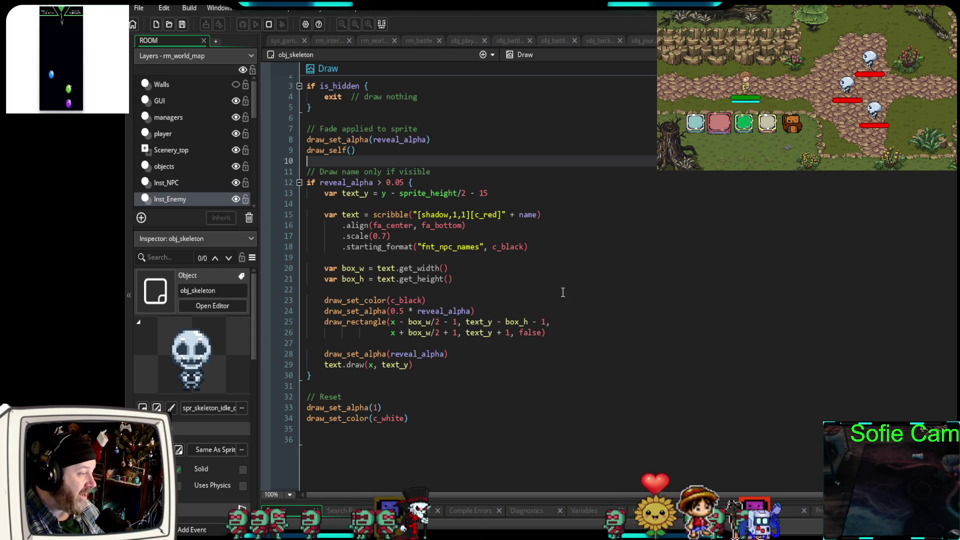
mouse_move(423, 423)
left_mouse_down()
mouse_move(308, 405)
mouse_move(291, 90)
left_mouse_up()
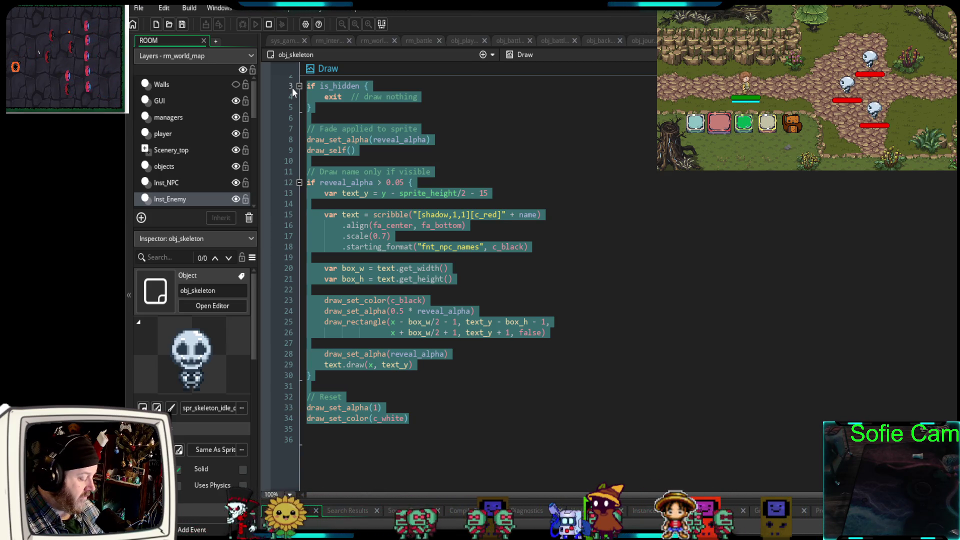
key("ctrl+k")
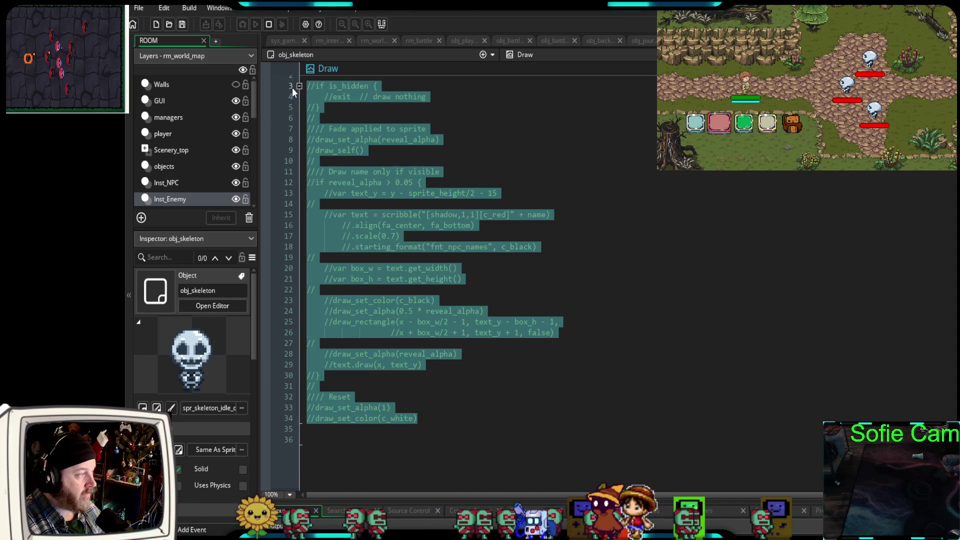
scroll(591, 270, "up", 4)
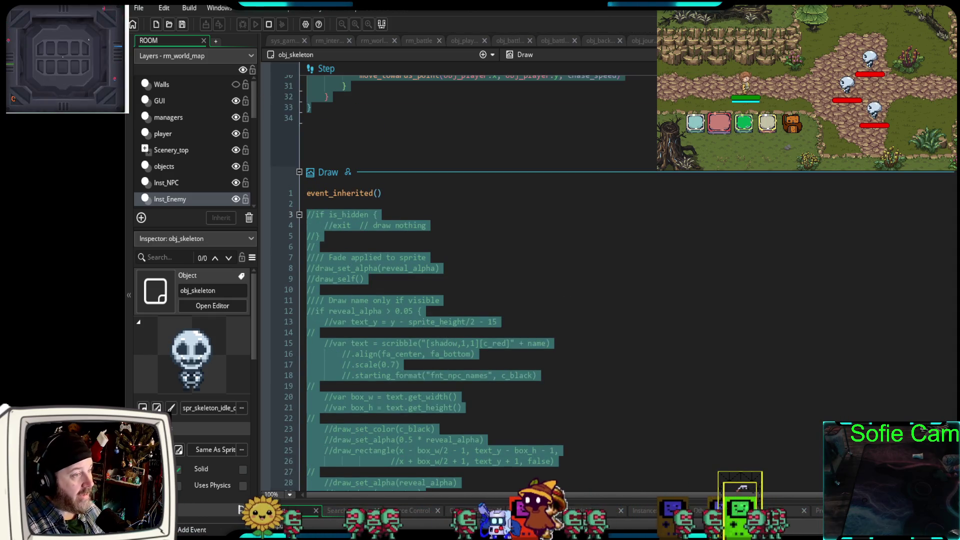
key("F12")
scroll(562, 291, "down", 10)
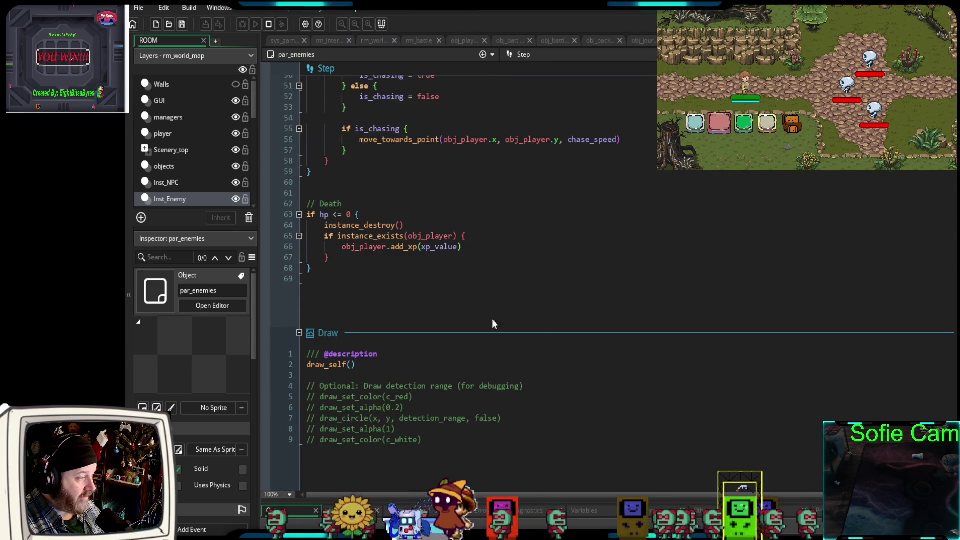
Paste the hidden check and reveal_alpha drawing block after line 9 of par_enemies' Draw event.
left_click(432, 444)
key("ctrl+v")
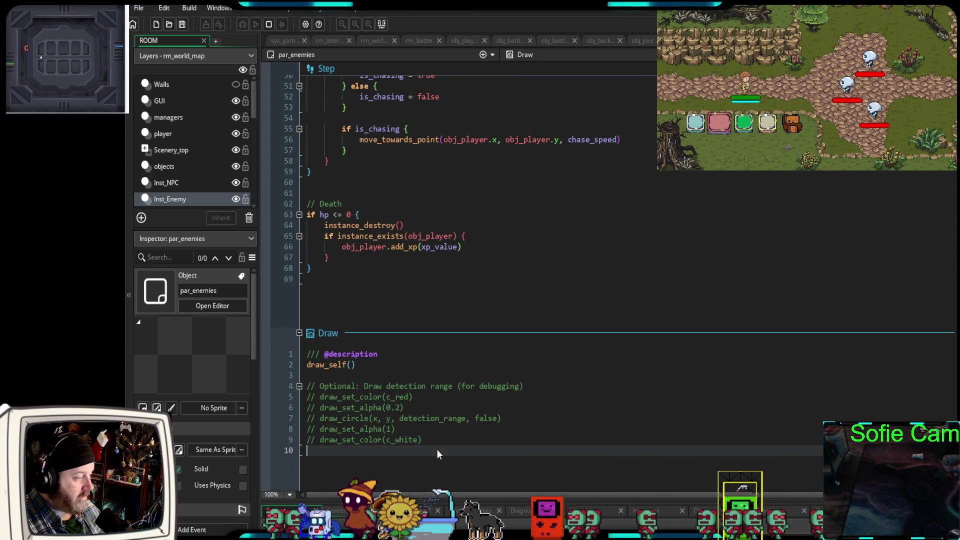
scroll(436, 449, "down", 10)
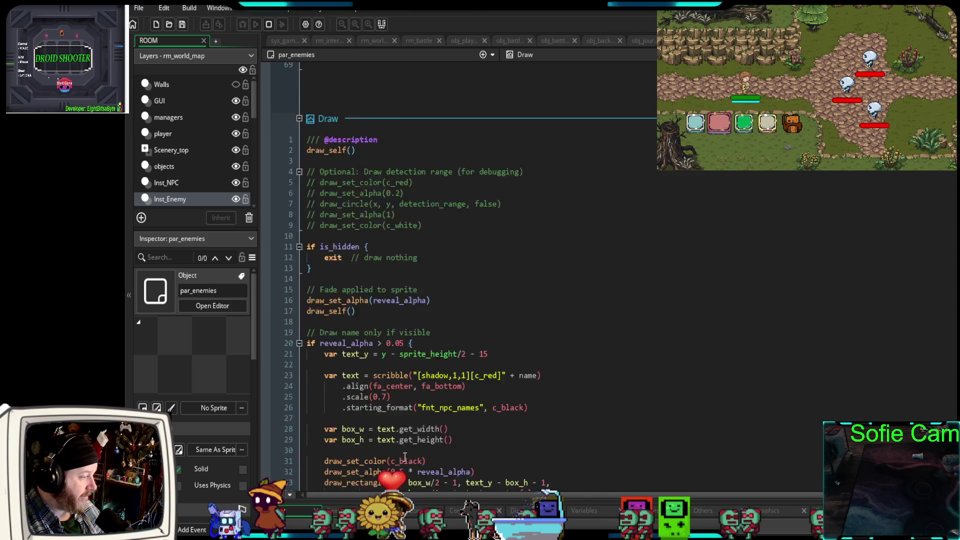
scroll(472, 428, "up", 4)
scroll(473, 428, "up", 8)
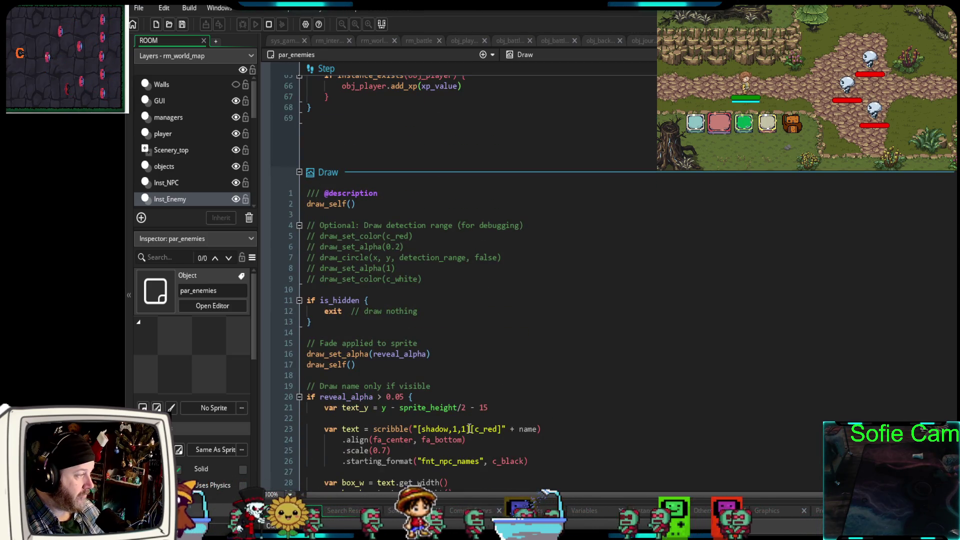
scroll(467, 425, "up", 2)
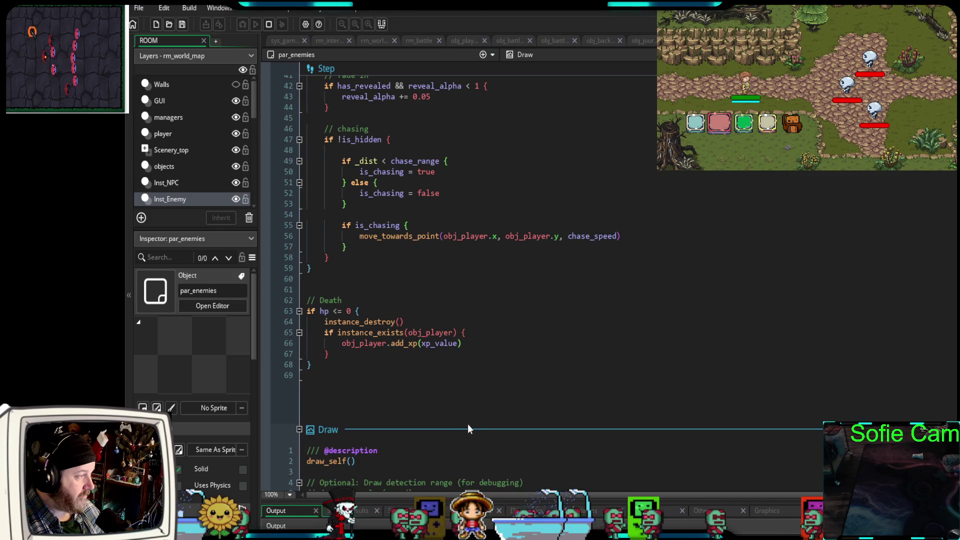
scroll(467, 425, "down", 8)
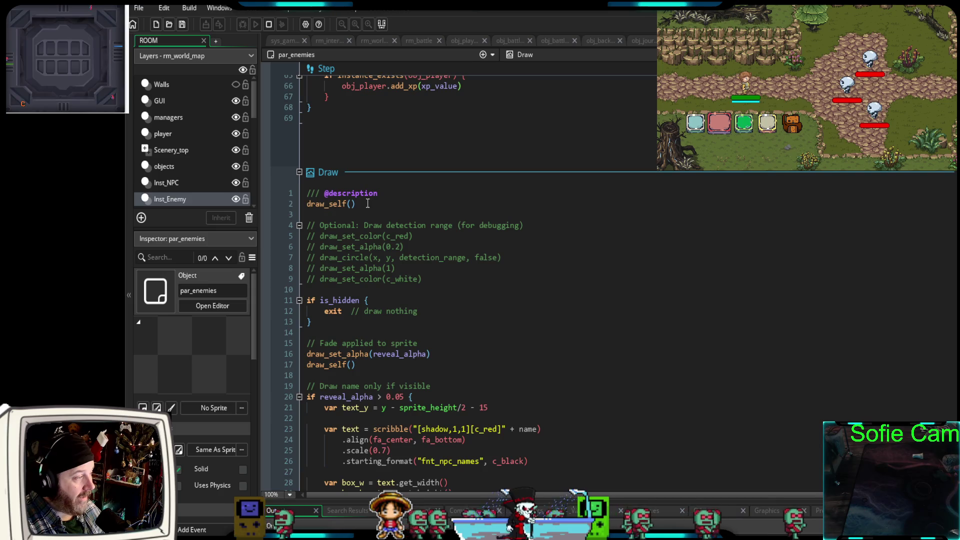
Delete the duplicate draw_self() call and the '// Fade applied to sprite' comment line.
left_click_drag(356, 203, 306, 204)
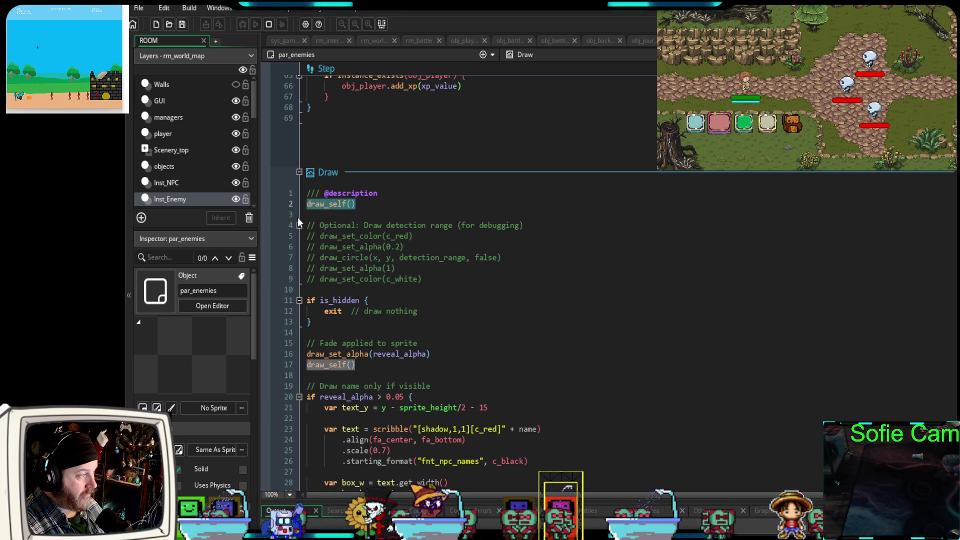
key("BackSpace")
key("BackSpace")
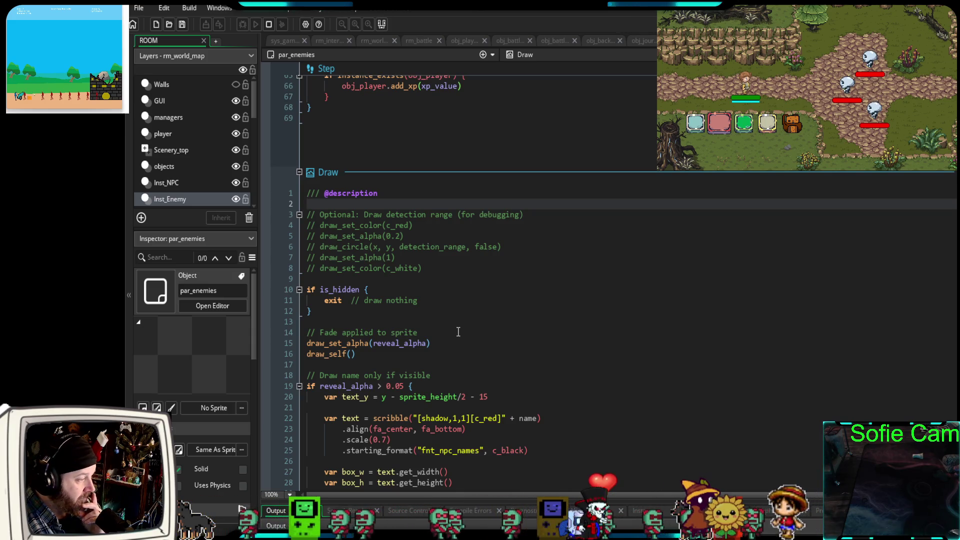
scroll(458, 331, "down", 4)
left_click_drag(438, 202, 292, 209)
key("Delete")
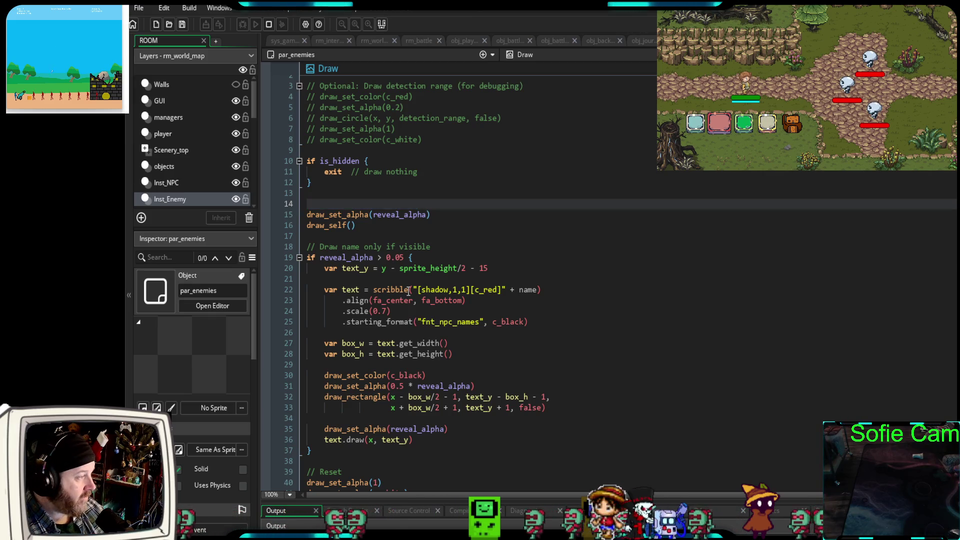
key("Delete")
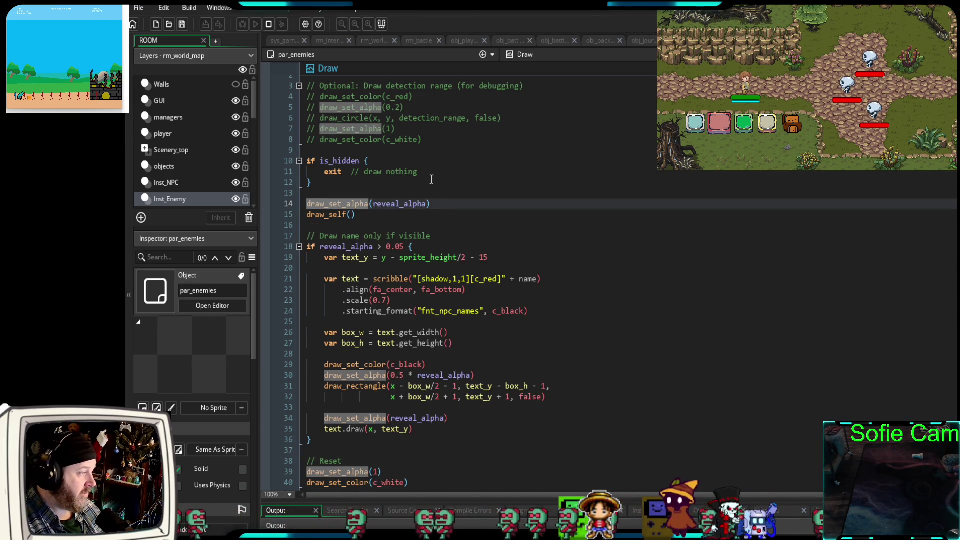
left_click_drag(419, 172, 373, 170)
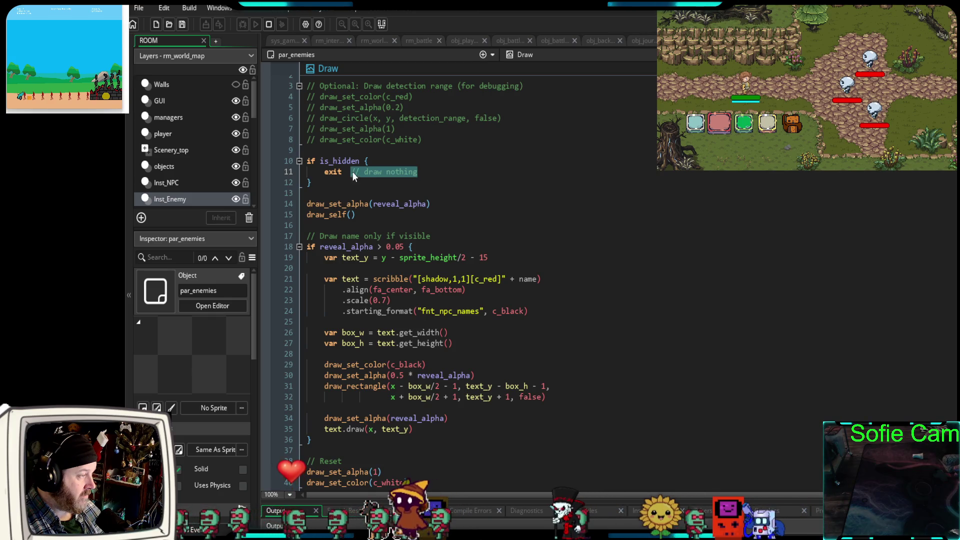
left_click(370, 183)
scroll(345, 215, "down", 2)
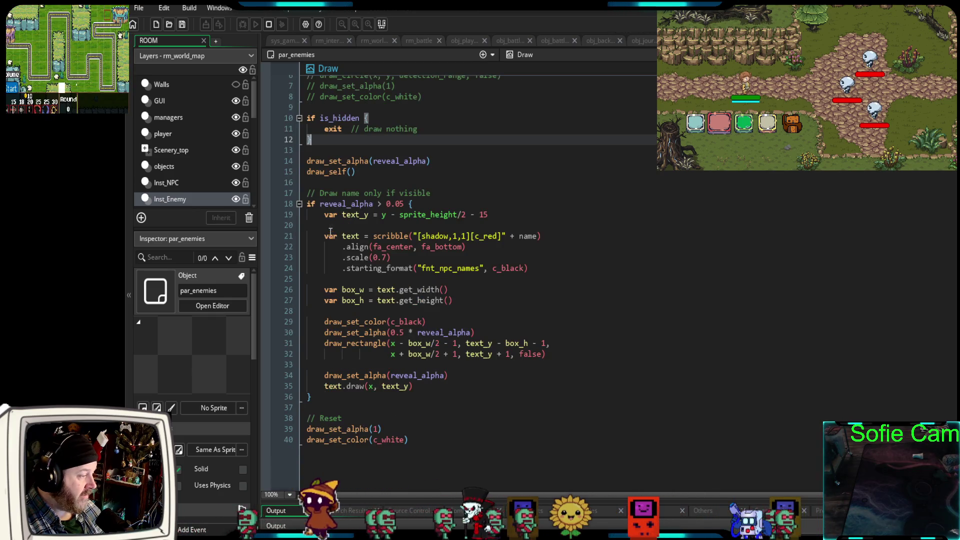
scroll(401, 248, "up", 15)
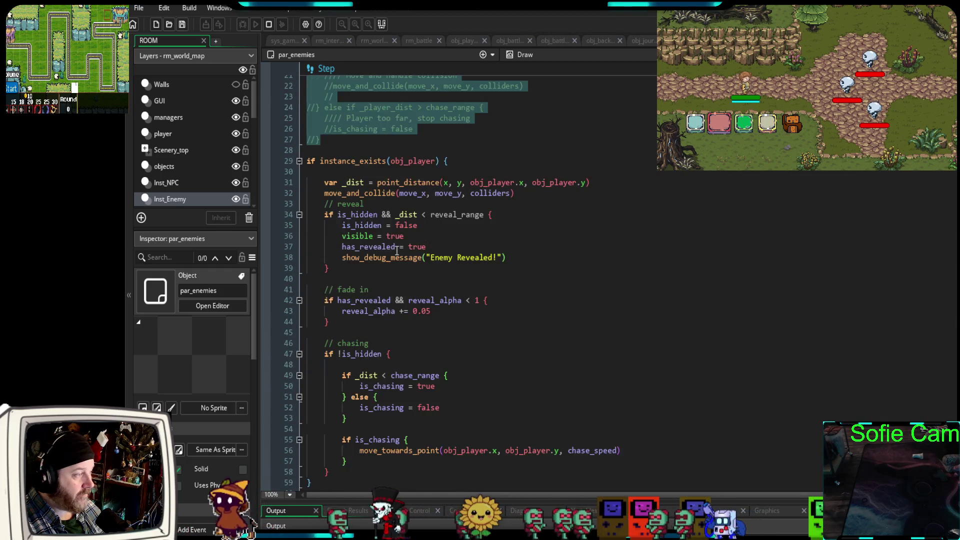
Comment out the var _player_dist = 150 line in par_enemies' Step event.
left_click(406, 225)
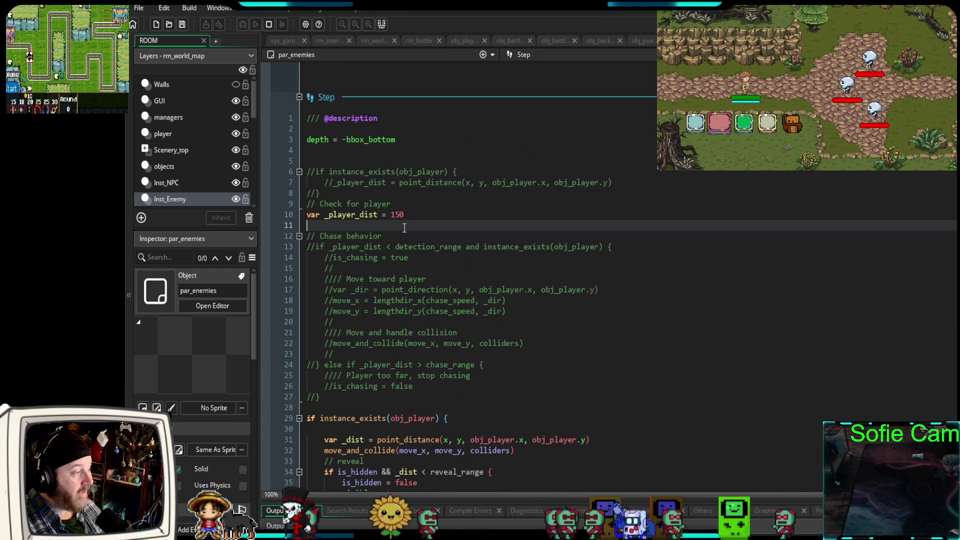
scroll(409, 212, "down", 2)
left_click_drag(415, 151, 306, 149)
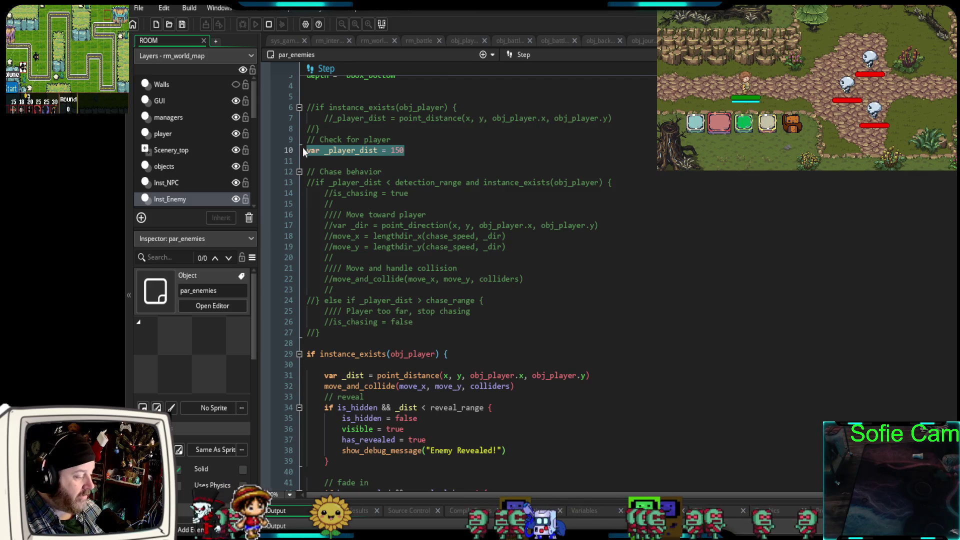
key("ctrl+k")
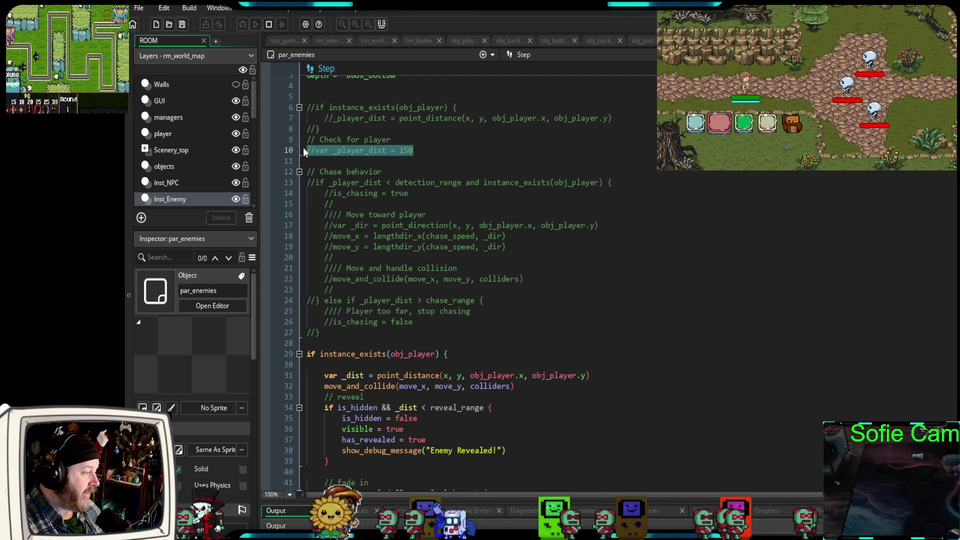
scroll(538, 257, "up", 2)
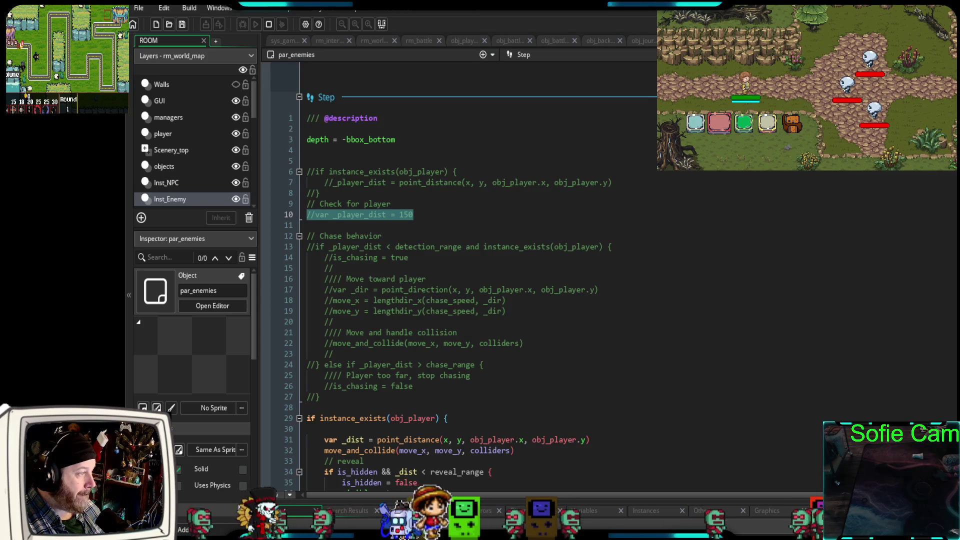
Go to obj_skeleton's Create code and select its name = "Skeleton" line for copying.
key("ctrl+k")
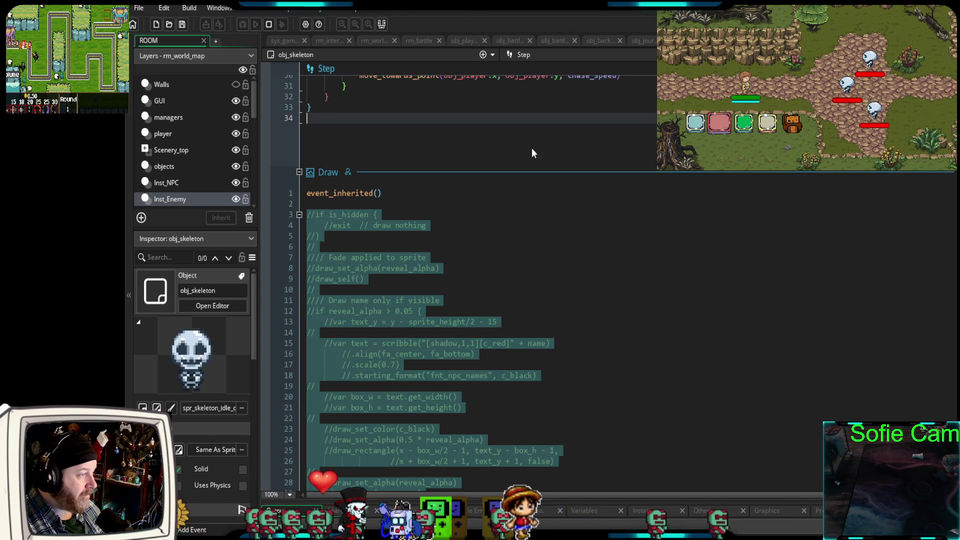
scroll(508, 248, "up", 20)
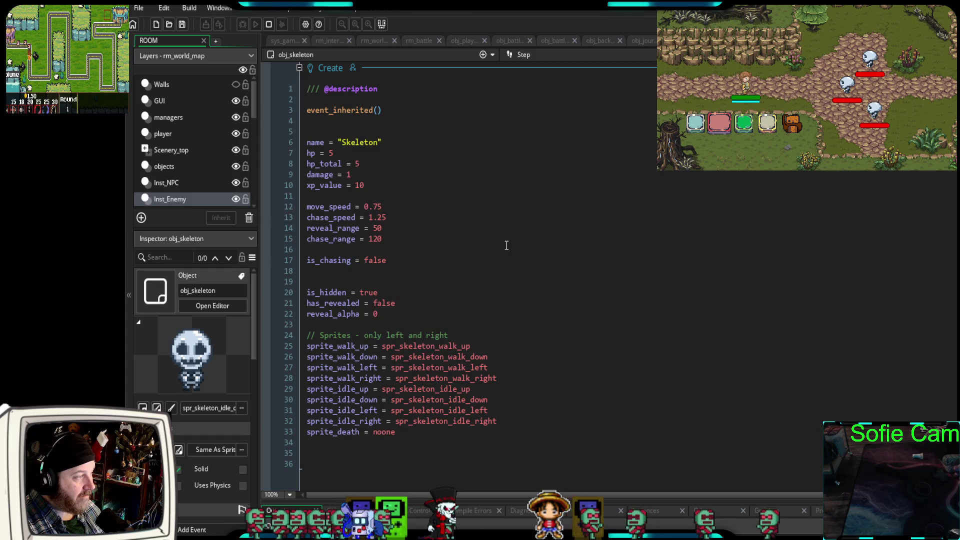
scroll(505, 243, "down", 20)
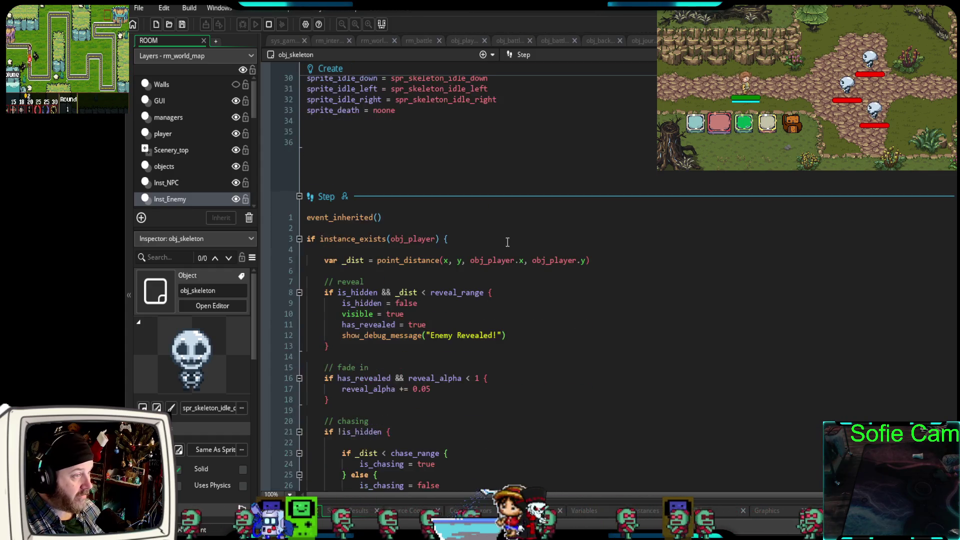
scroll(510, 244, "up", 15)
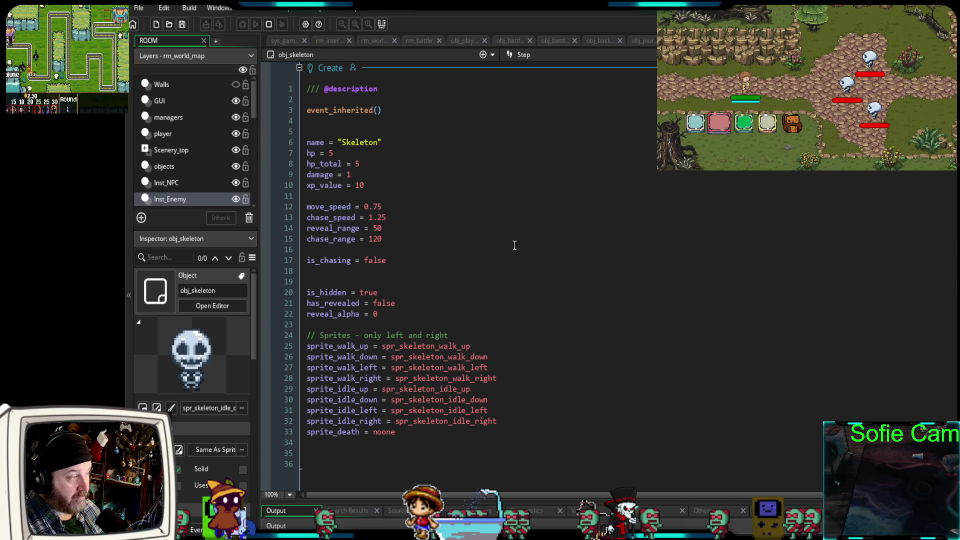
left_click(360, 215)
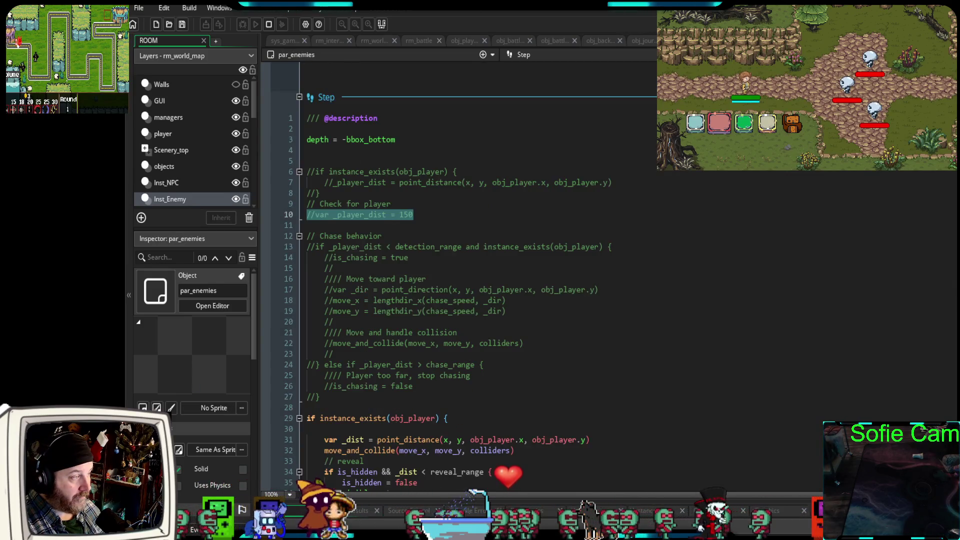
scroll(480, 270, "up", 15)
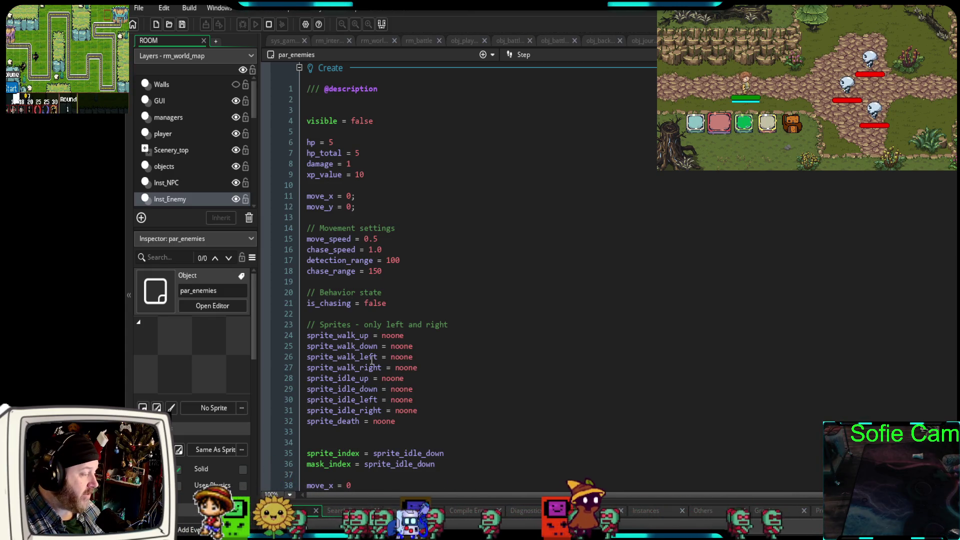
key("alt+Left")
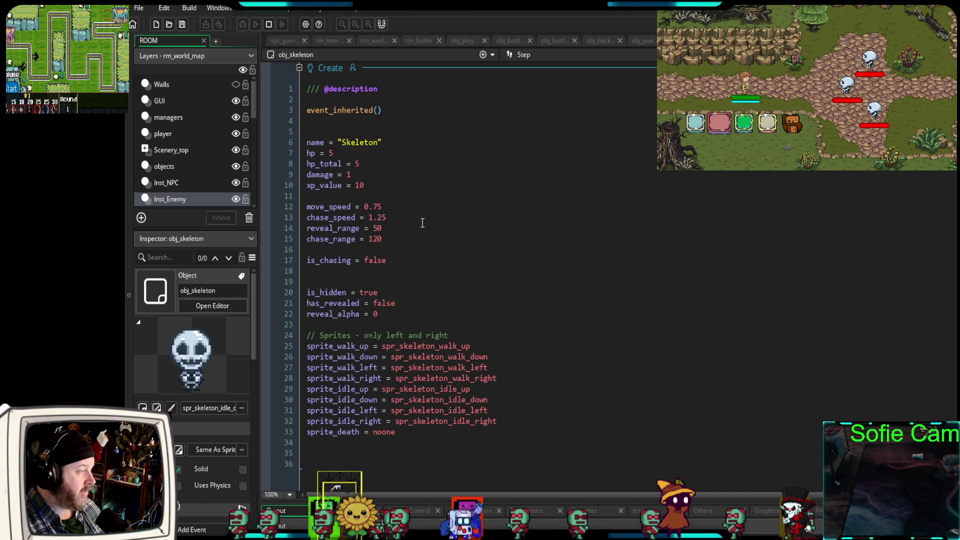
left_click_drag(395, 143, 300, 142)
key("ctrl+c")
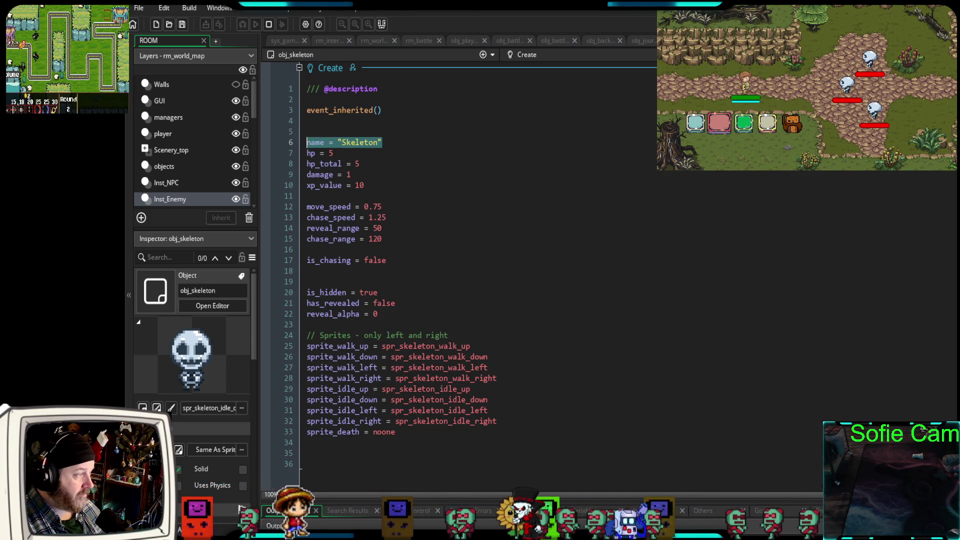
Add name = "" below visible = false in par_enemies' Create, then stop and rerun in debug.
key("alt+Right")
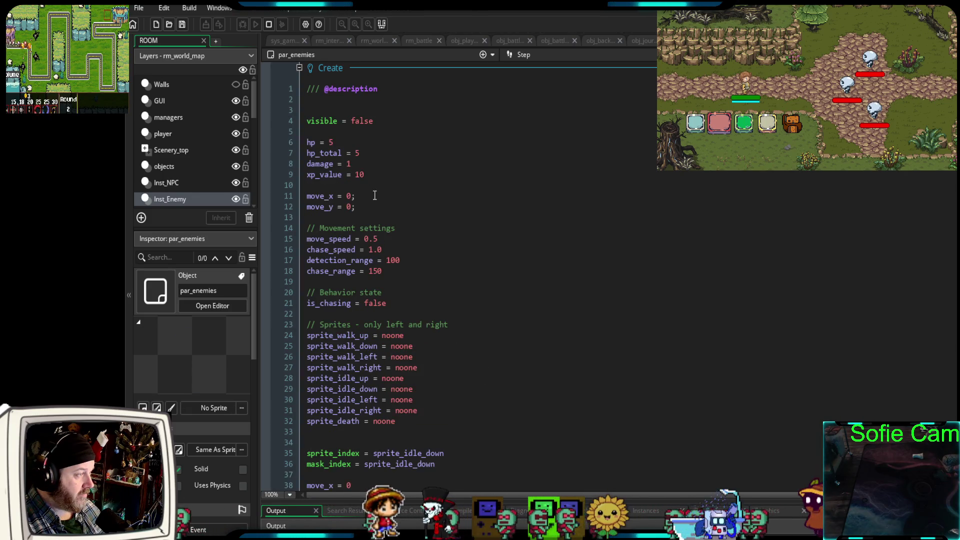
left_click(322, 133)
key("ctrl+v")
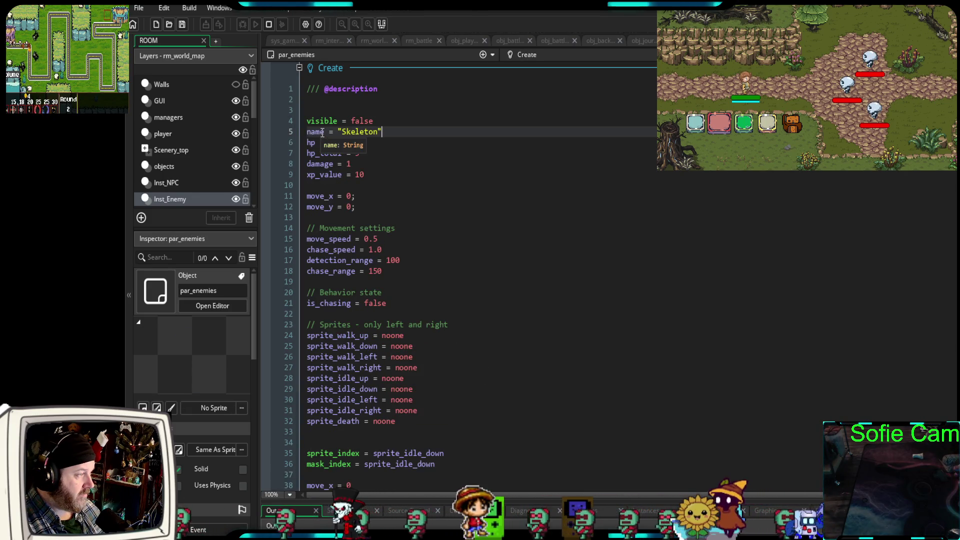
left_click(386, 121)
key("Return")
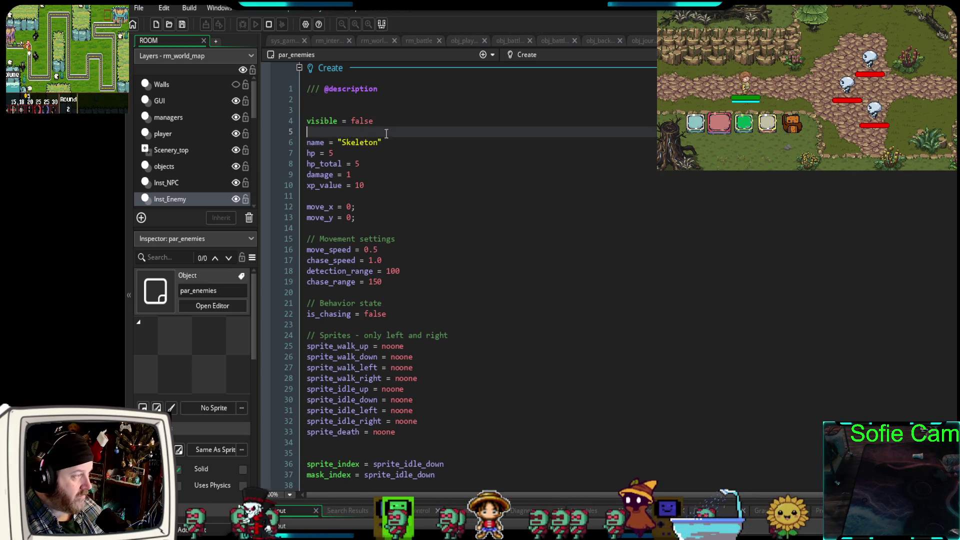
double_click(379, 143)
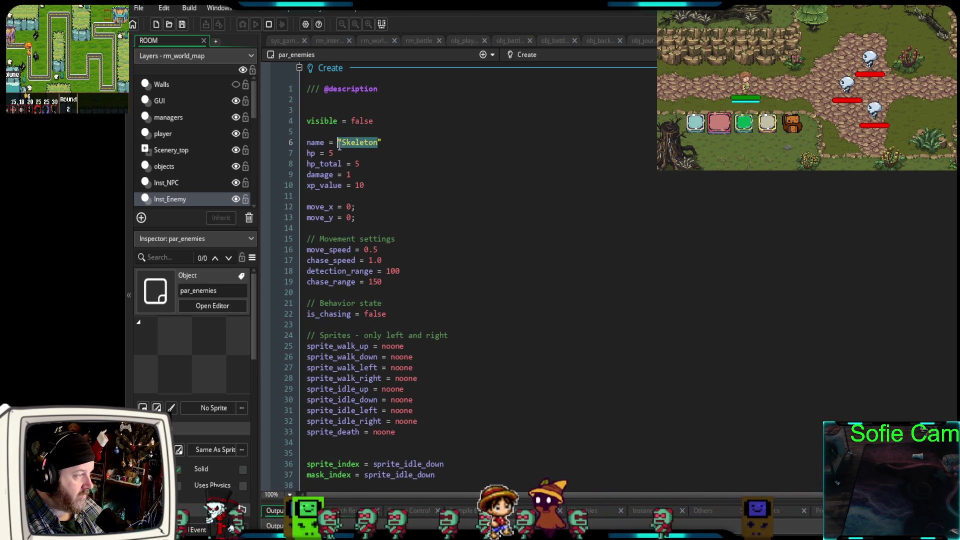
key("BackSpace")
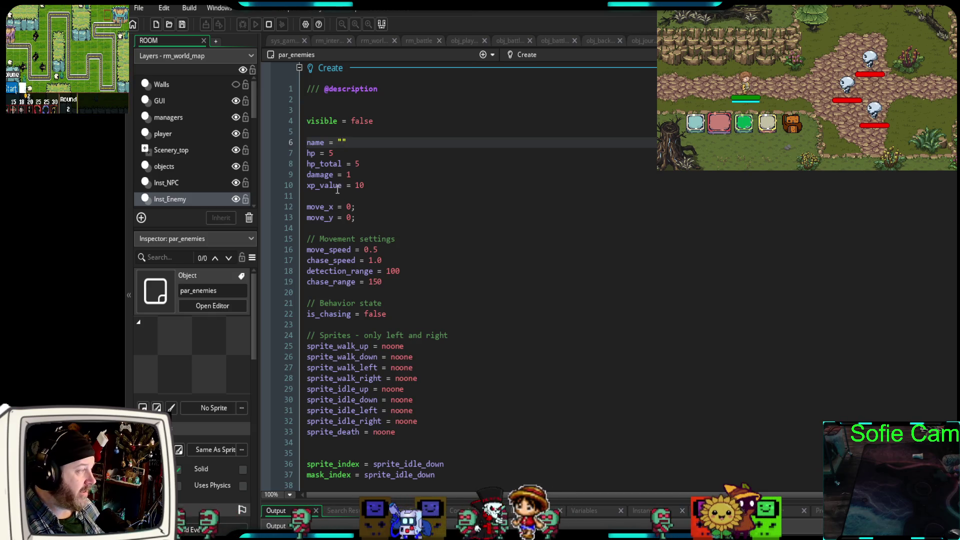
left_click(269, 24)
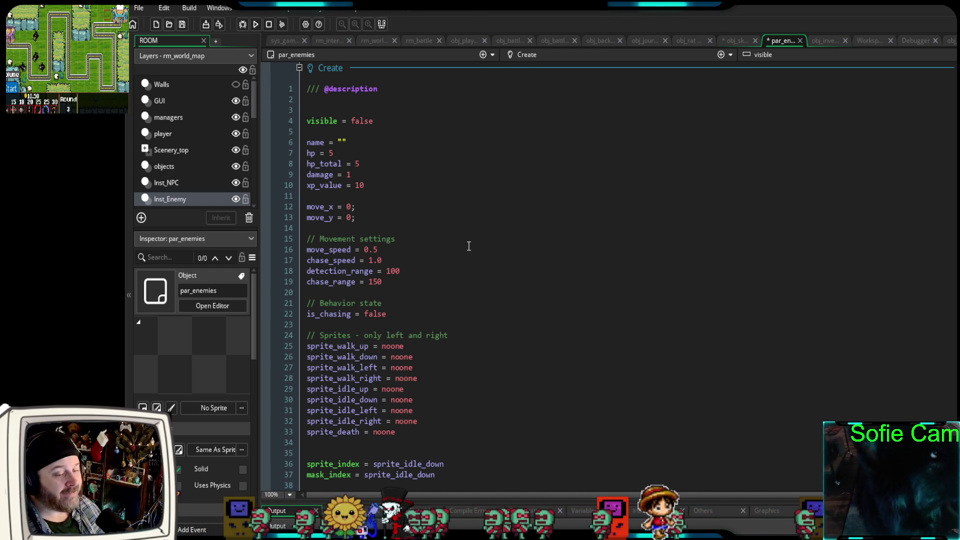
key("F6")
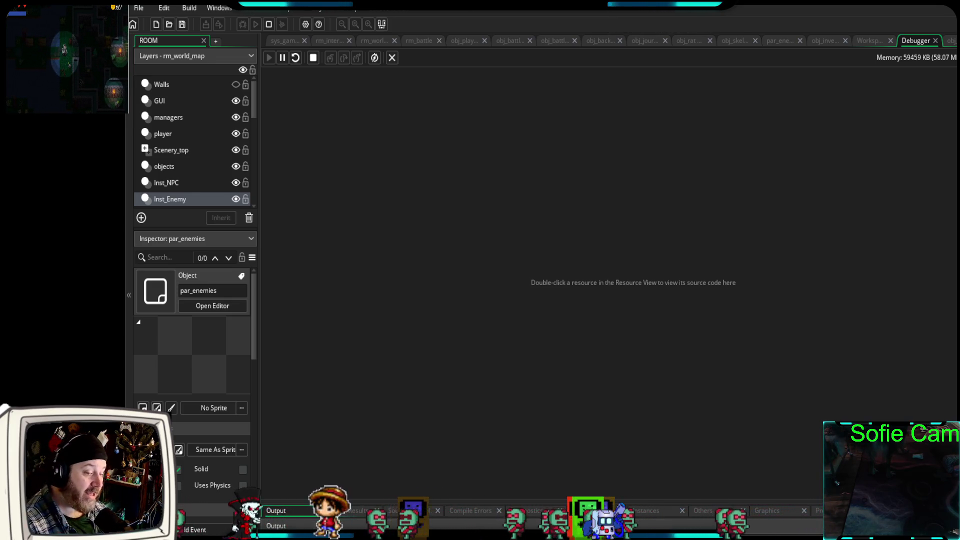
Read the Code Error that obj_rat's is_hidden is unset at Step line 34, then close it.
key("alt+Tab")
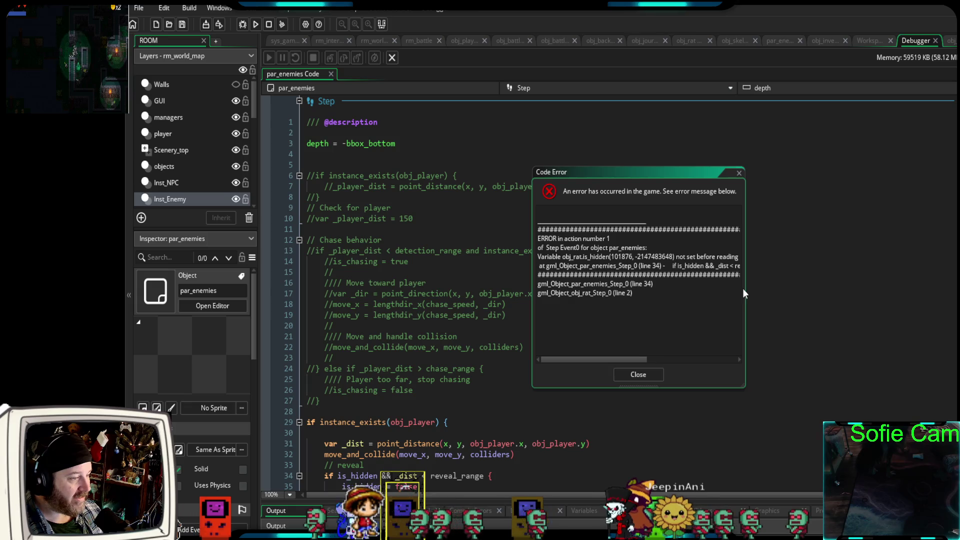
left_click_drag(745, 289, 844, 310)
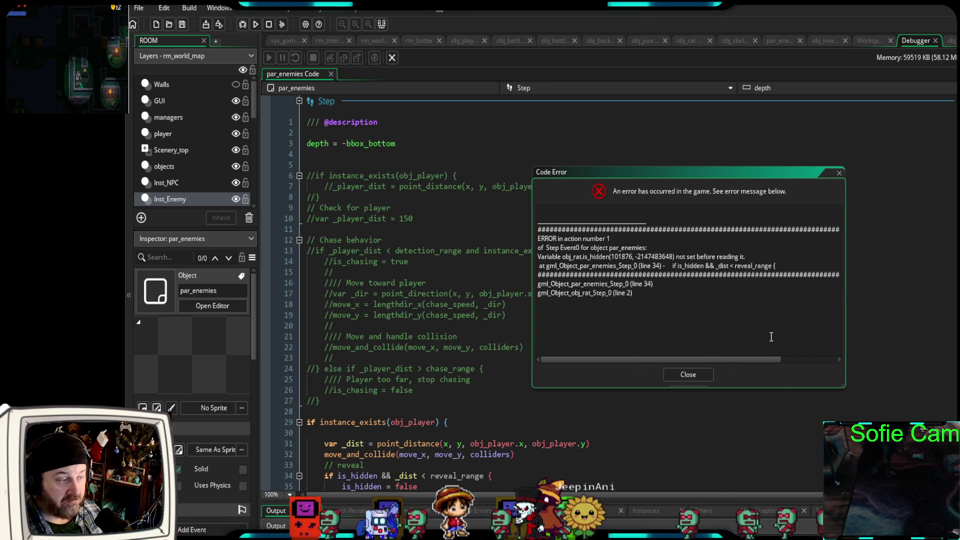
left_click(694, 375)
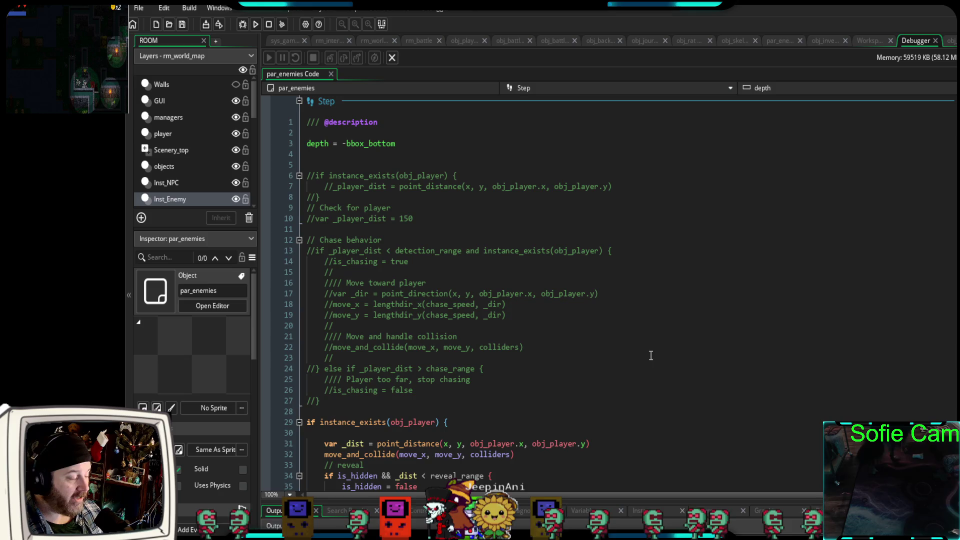
scroll(647, 345, "down", 6)
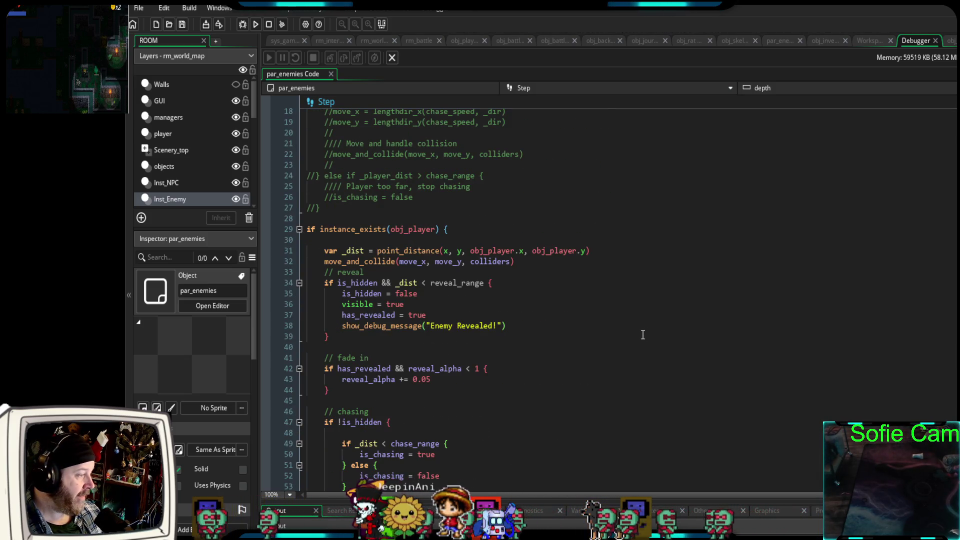
scroll(643, 333, "up", 4)
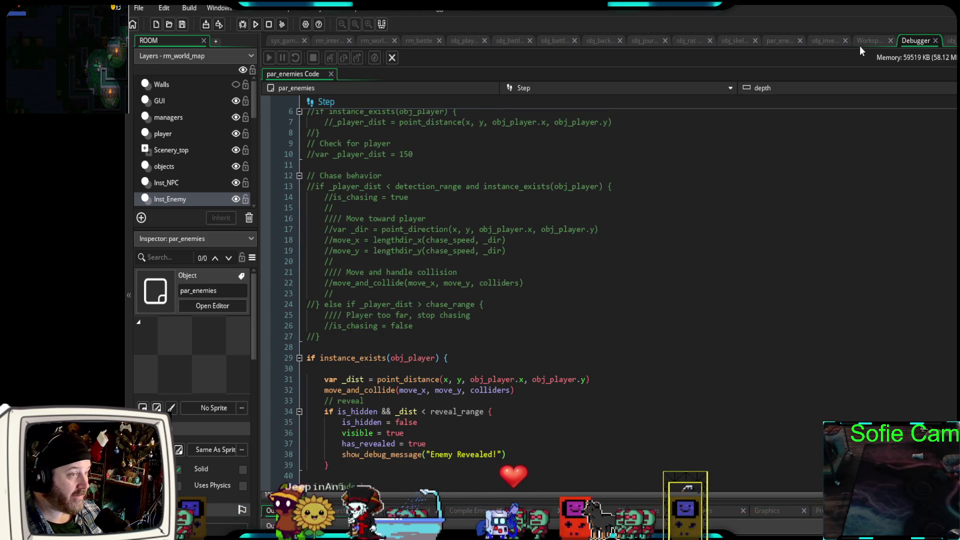
Add visible = true on line 3 of obj_rat's Create event, then save and debug-run with F6.
left_click(820, 44)
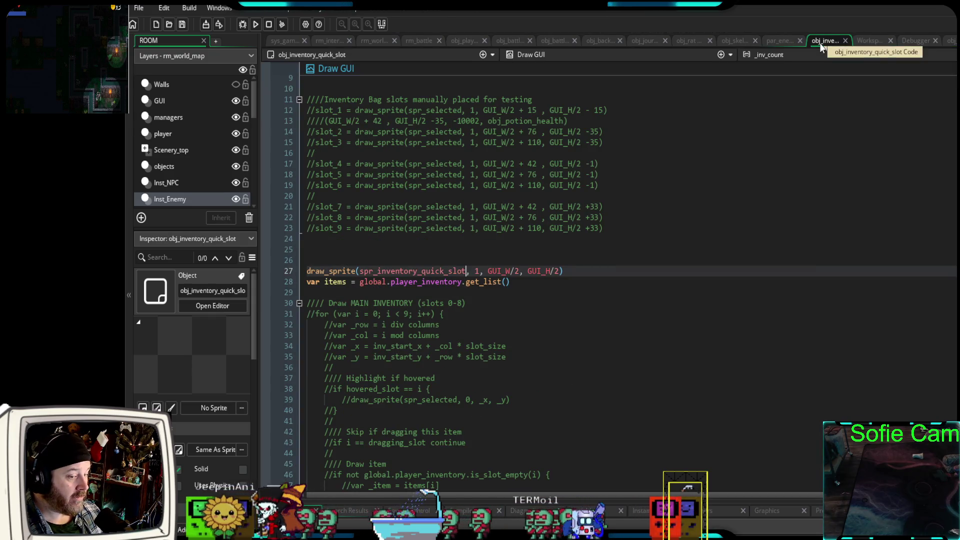
left_click(689, 41)
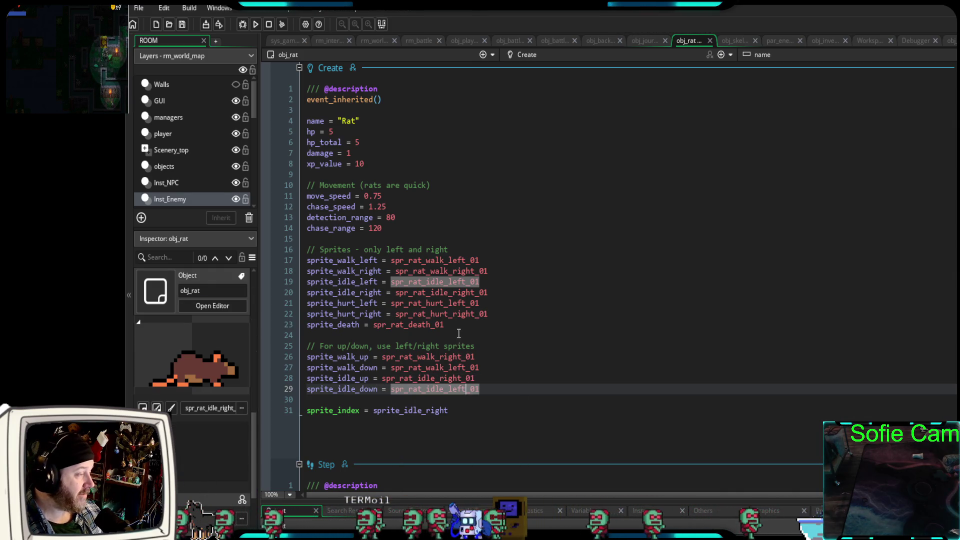
left_click(329, 109)
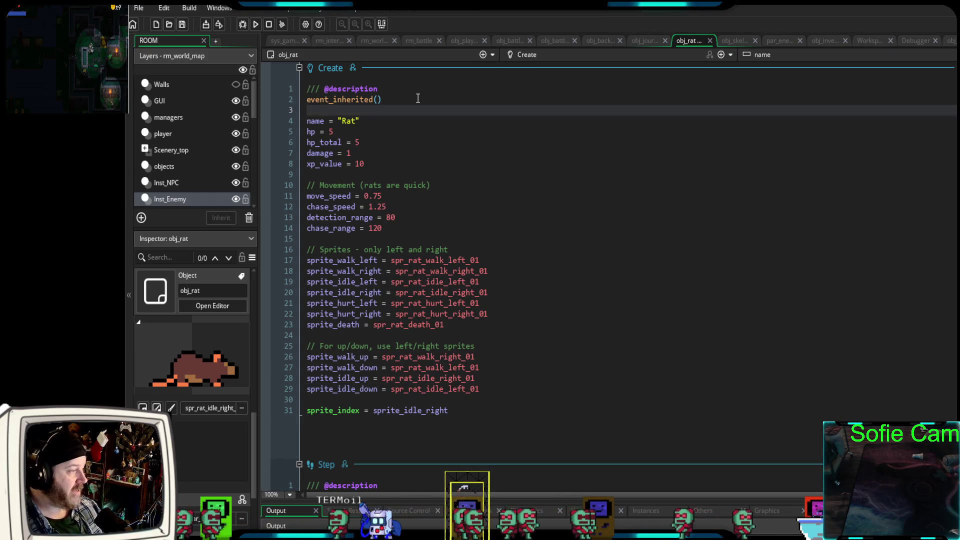
type("vis")
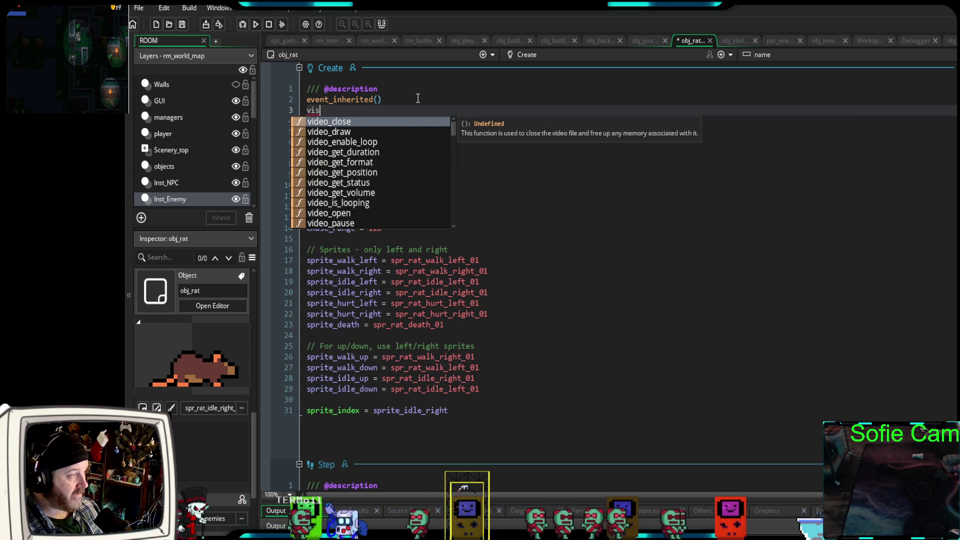
type("ible -")
key("BackSpace")
key("BackSpace")
key("BackSpace")
type("= true")
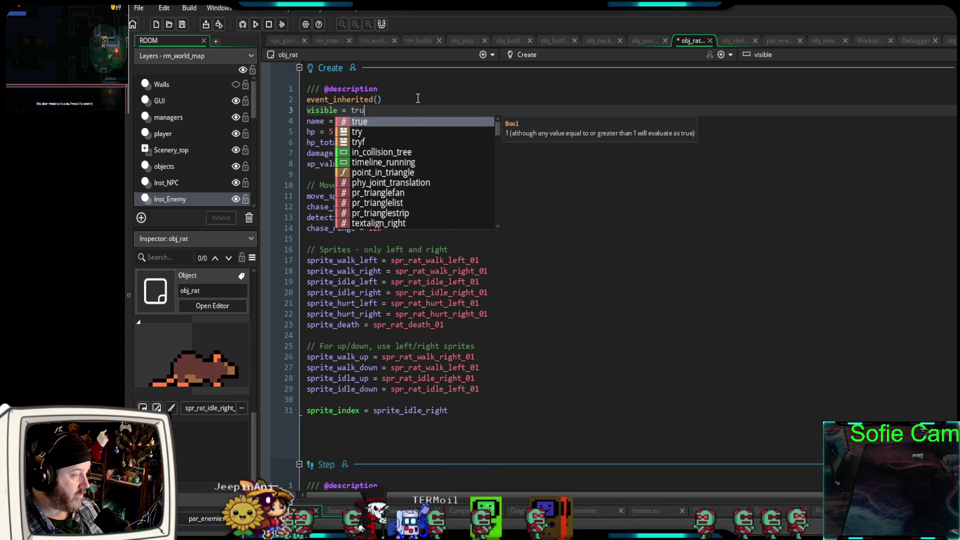
key("Return")
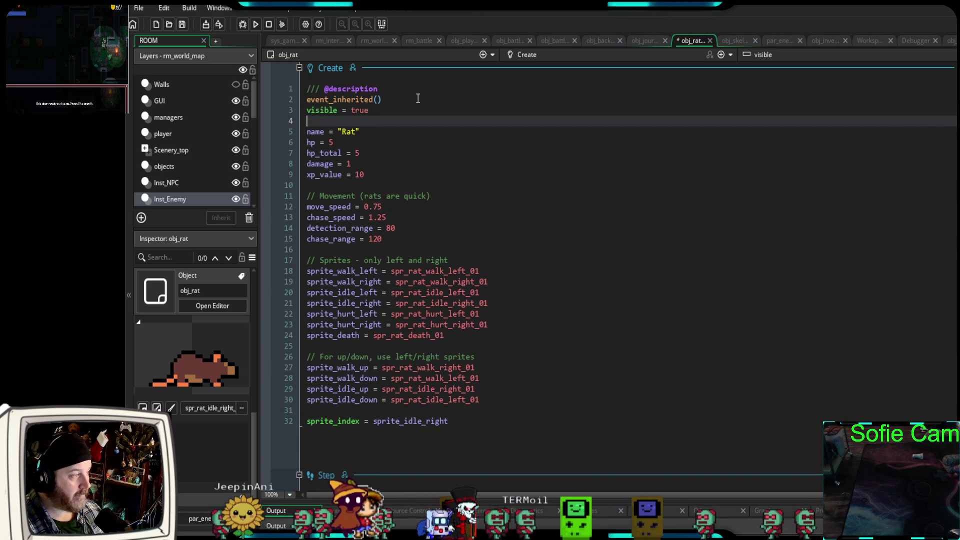
key("F6")
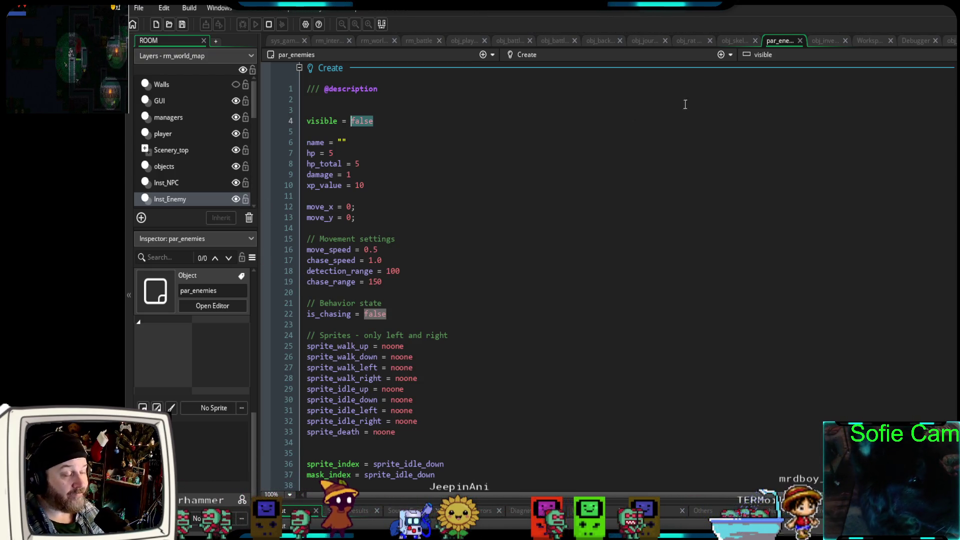
left_click(685, 42)
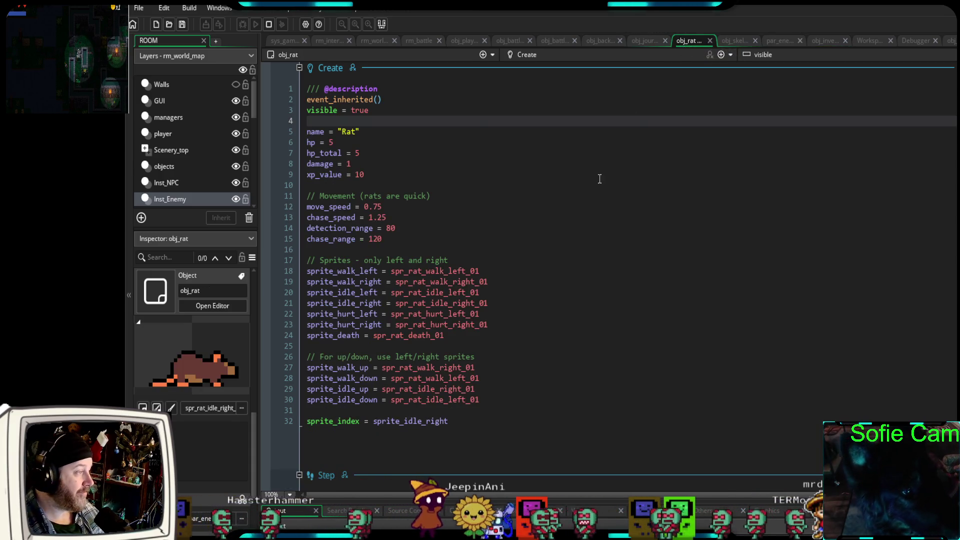
Insert a blank line after event_inherited() in obj_rat's Create code.
left_click(435, 99)
key("Return")
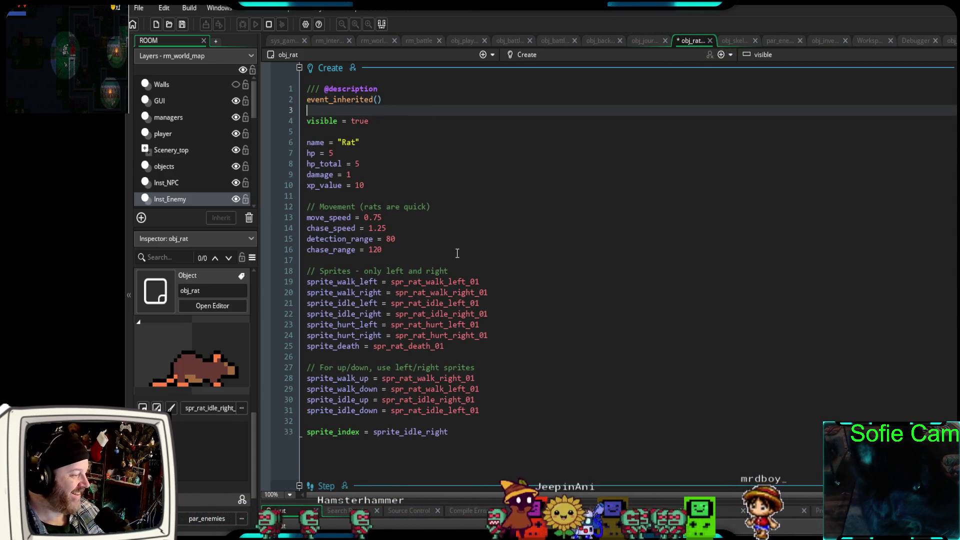
scroll(500, 257, "down", 4)
scroll(511, 254, "down", 8)
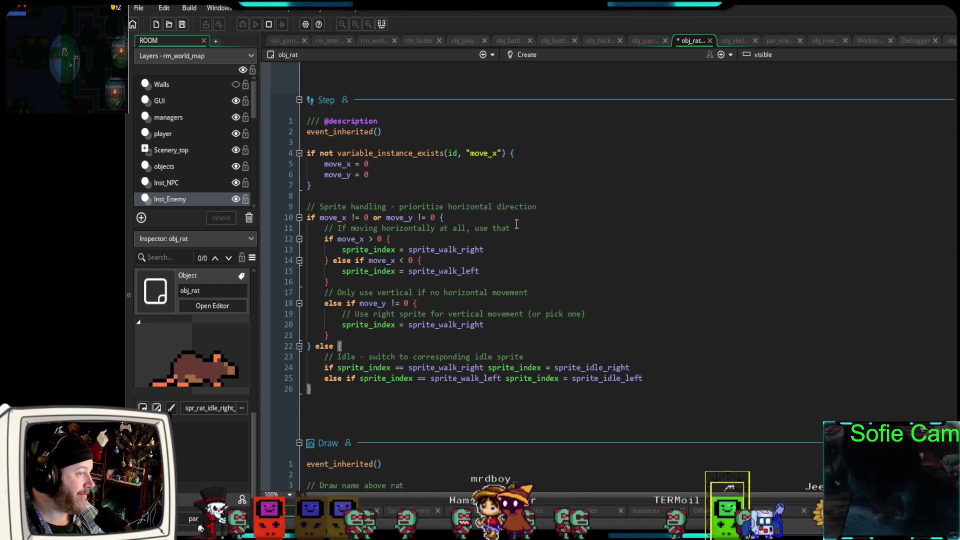
scroll(517, 225, "up", 12)
scroll(515, 224, "down", 20)
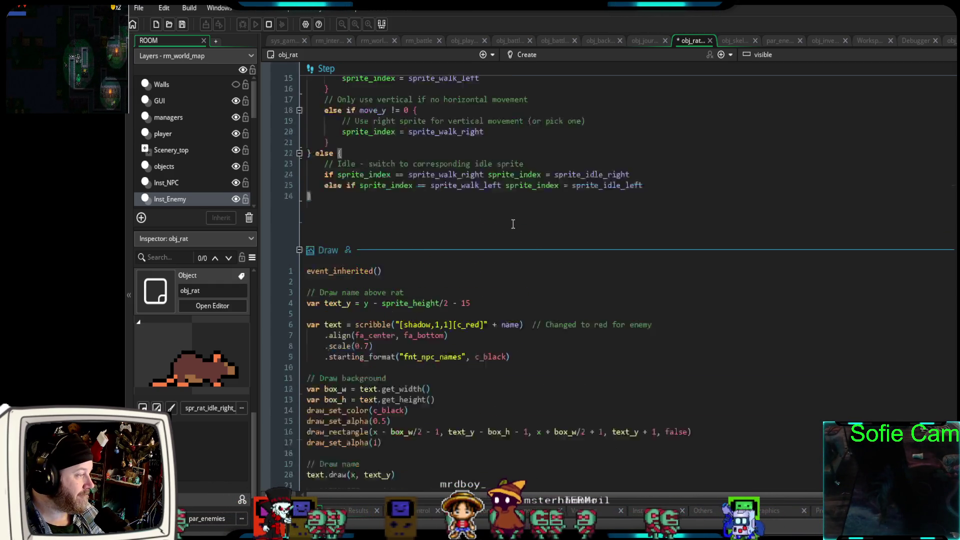
scroll(512, 224, "up", 20)
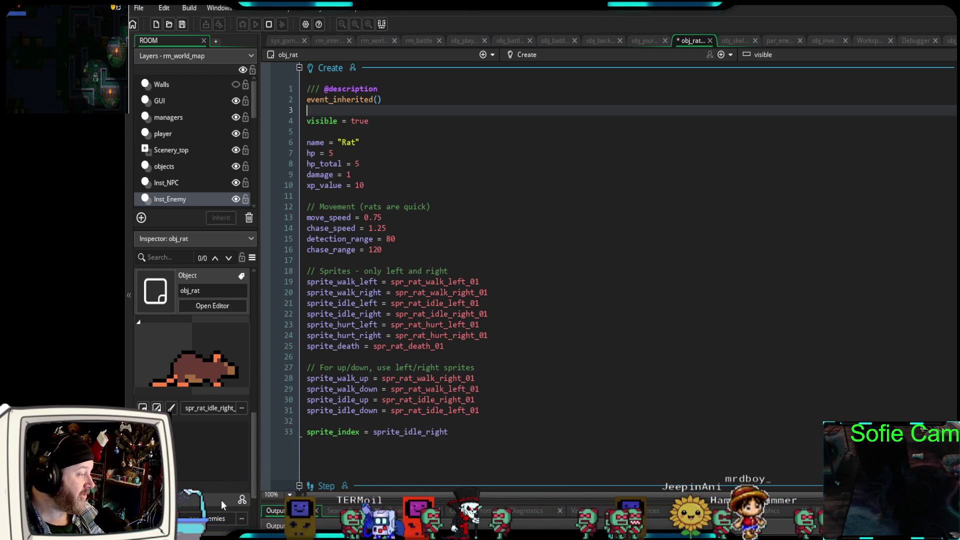
Check obj_rat's parent object and sprite_idle_right usage without changing anything.
left_click(212, 519)
left_click(202, 379)
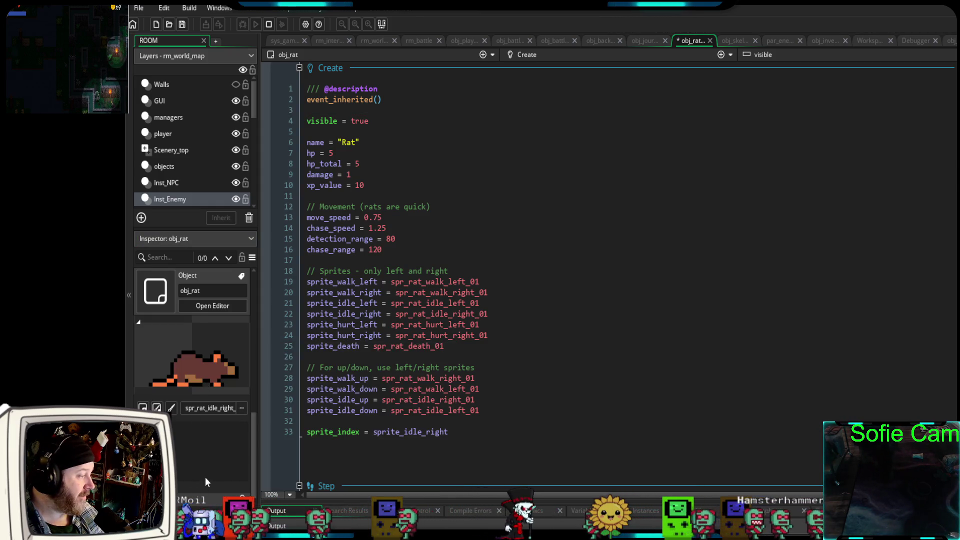
double_click(407, 457)
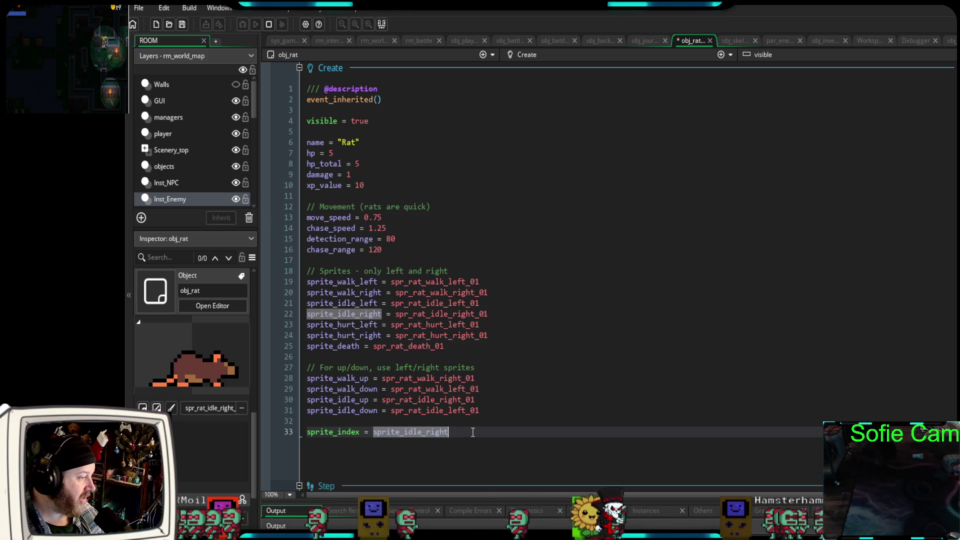
left_click(736, 41)
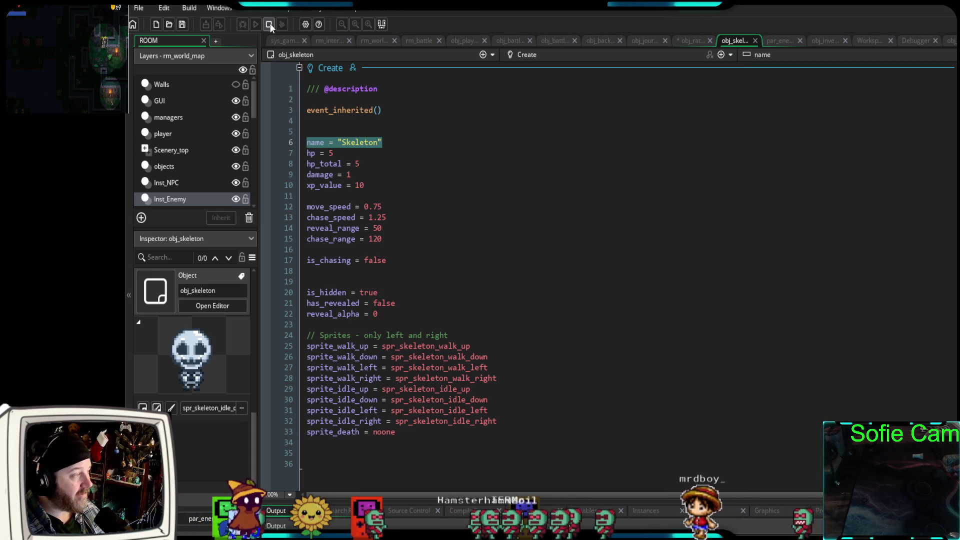
Launch the game in debug mode and test it in the tavern beside NPC 5.
left_click(243, 25)
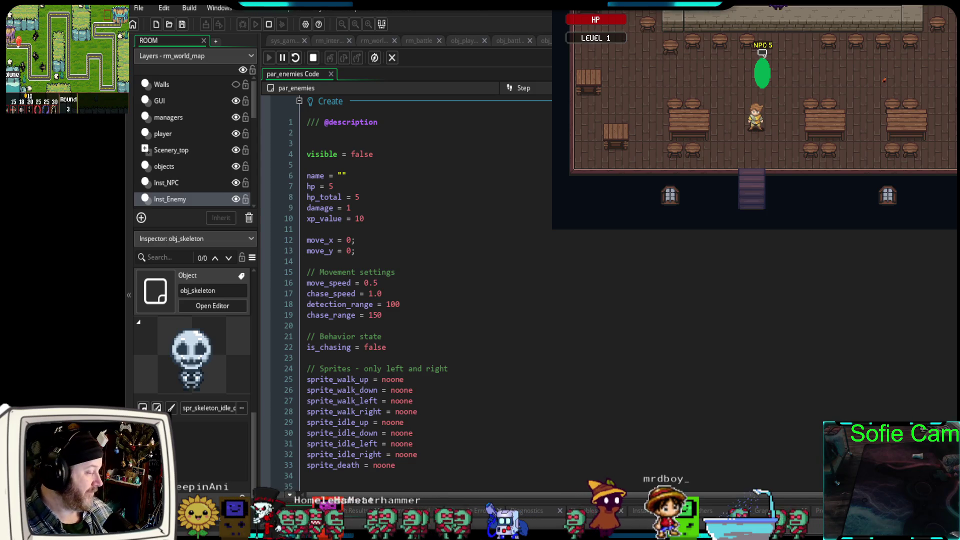
Walk the player out of the tavern along the stone paths toward the house, then quit the game.
key("Down")
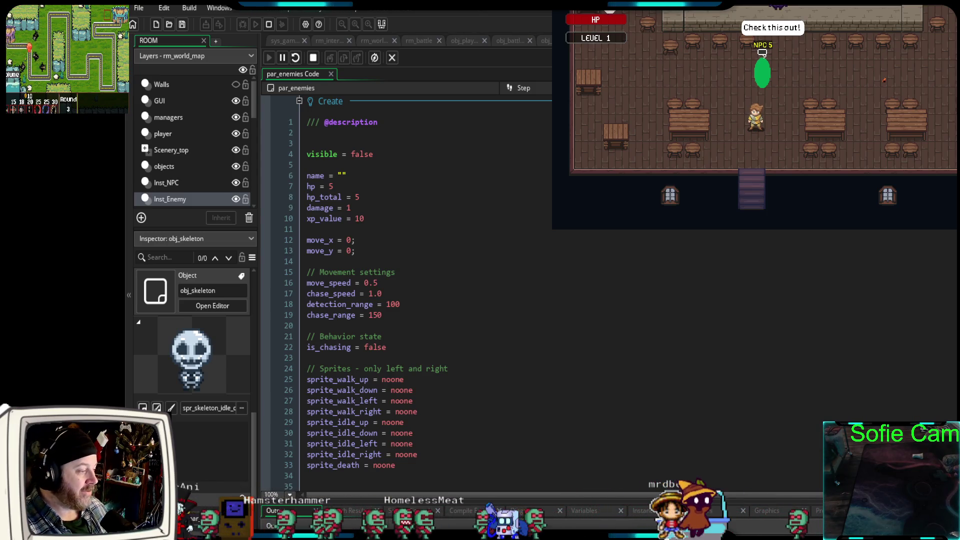
key("Down")
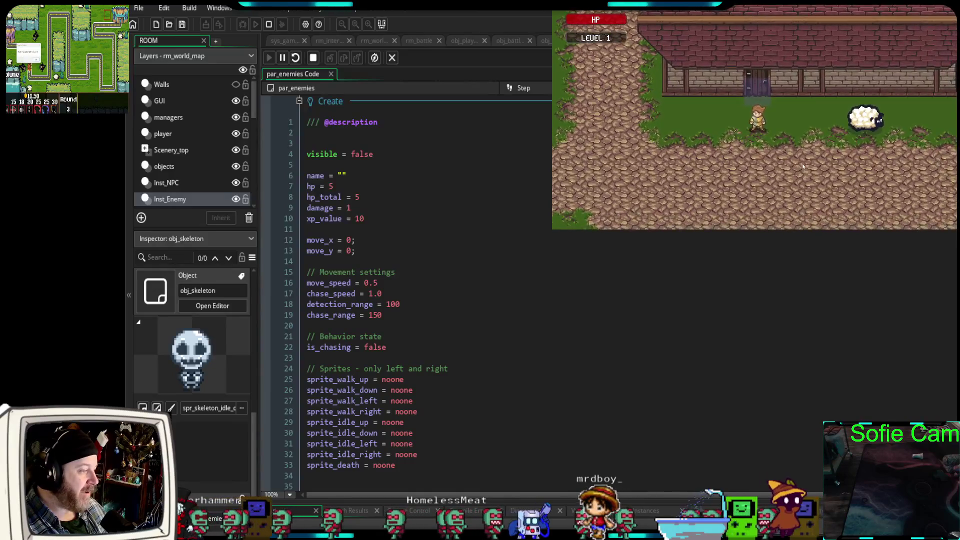
key("Left")
key("Down")
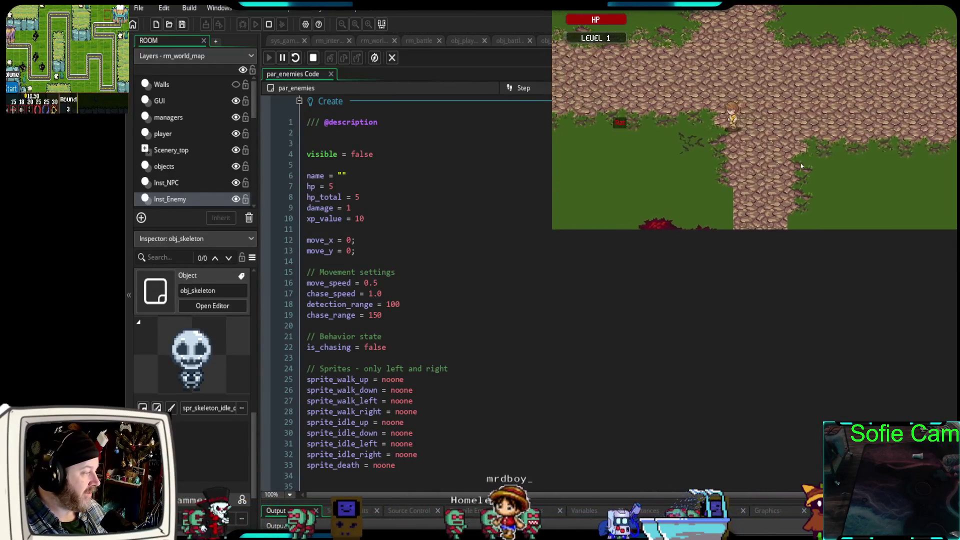
key("Right")
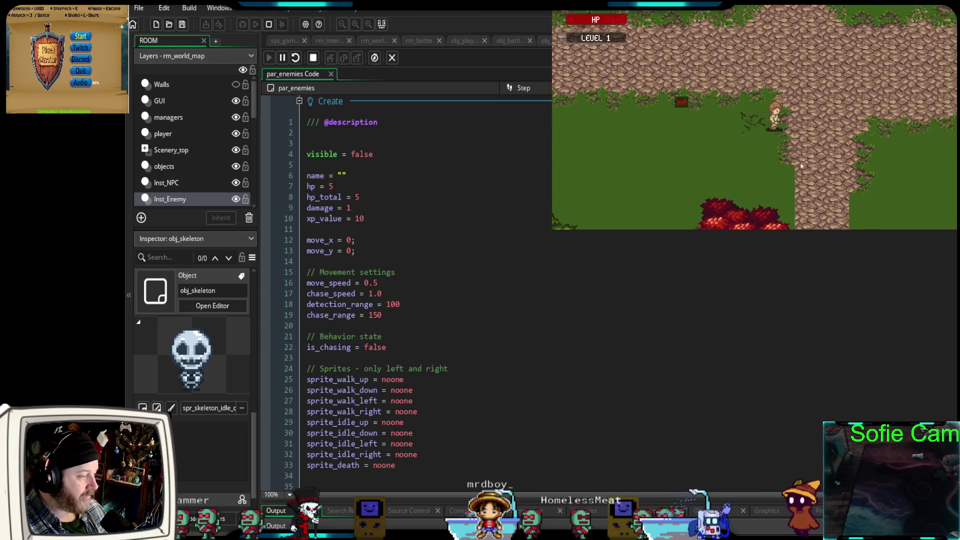
key("w")
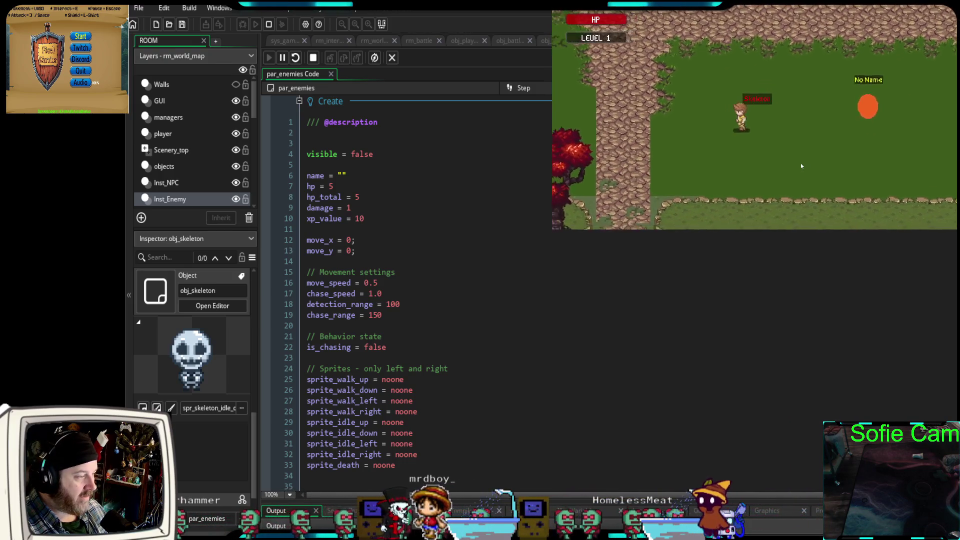
key("w")
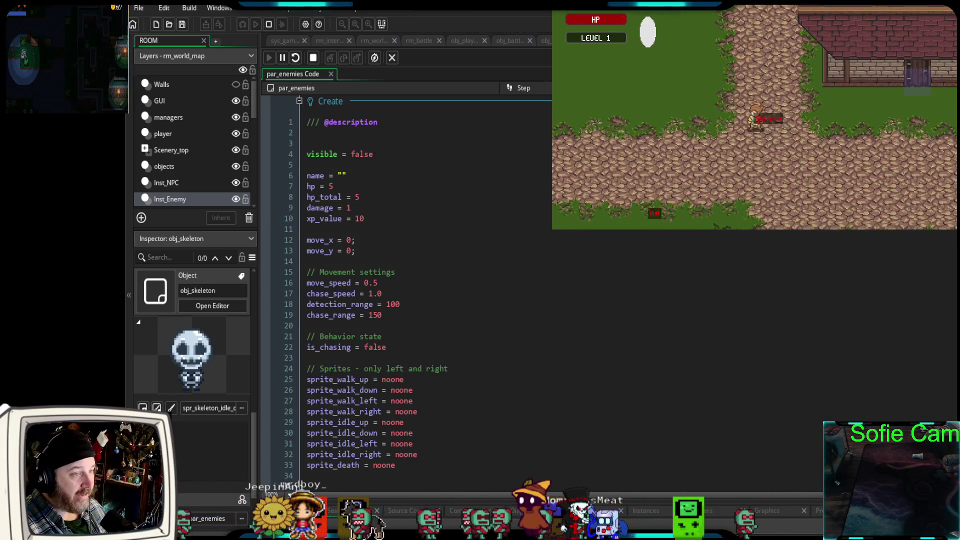
key("alt+F4")
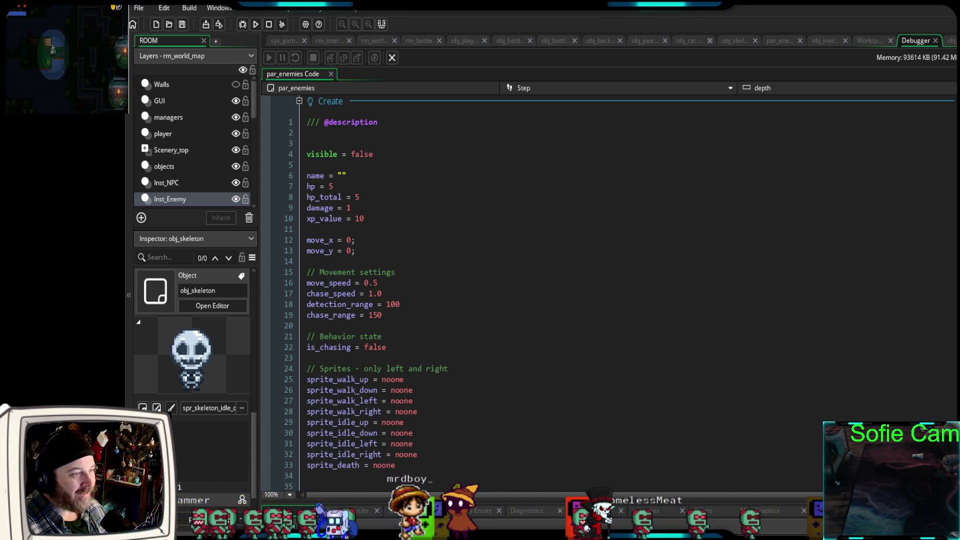
left_click(689, 41)
Insert a draw_self() call after event_inherited() in obj_rat's Draw event, followed by an empty line.
scroll(584, 283, "down", 15)
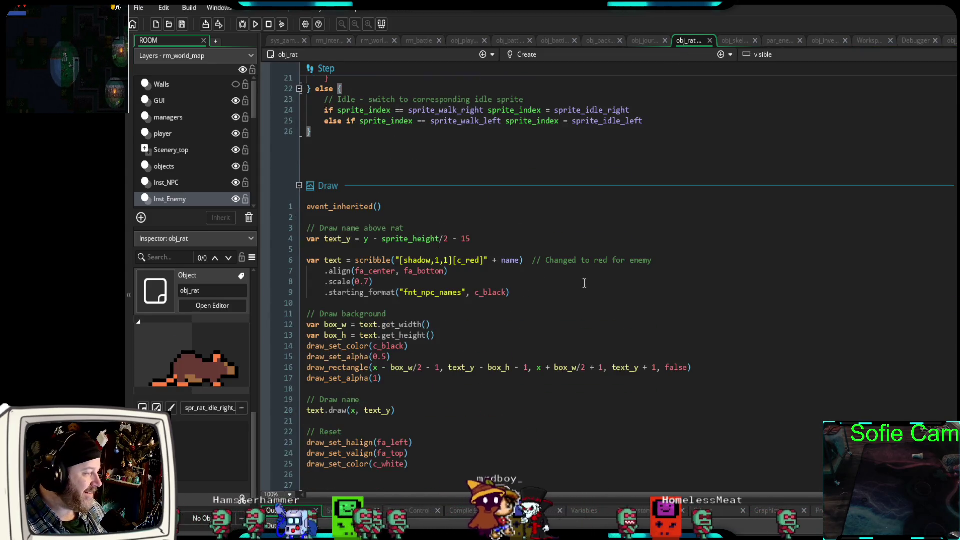
left_click(383, 219)
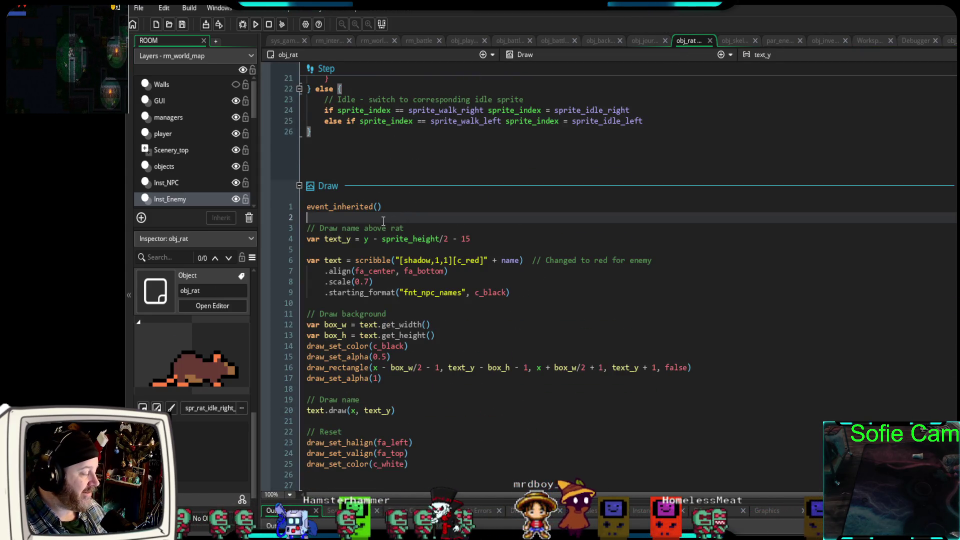
key("Return")
type("dr")
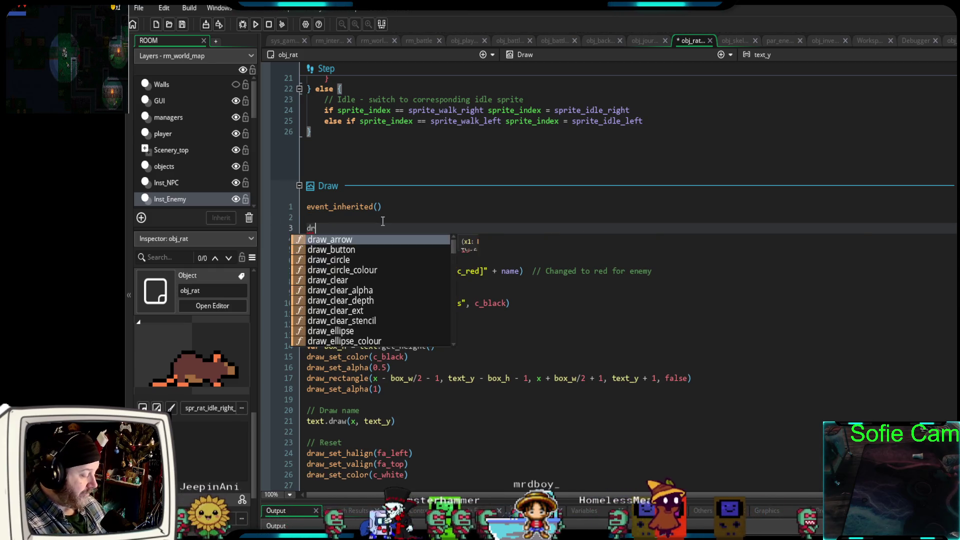
type("aw_self")
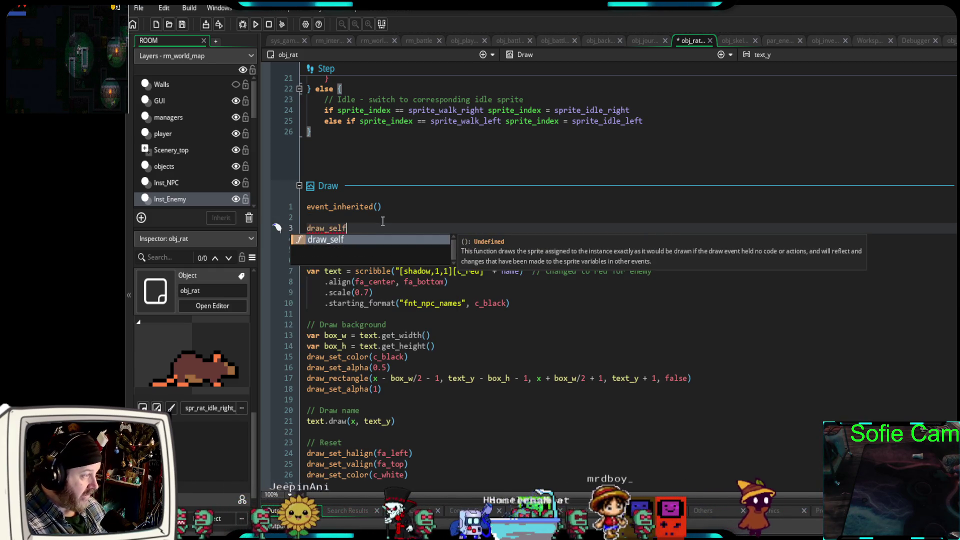
key("Return")
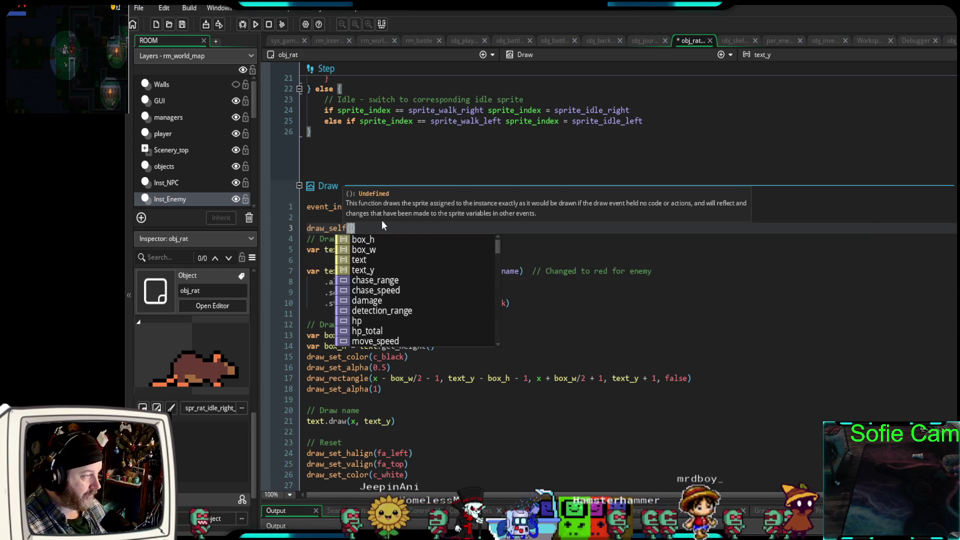
left_click(376, 228)
key("Return")
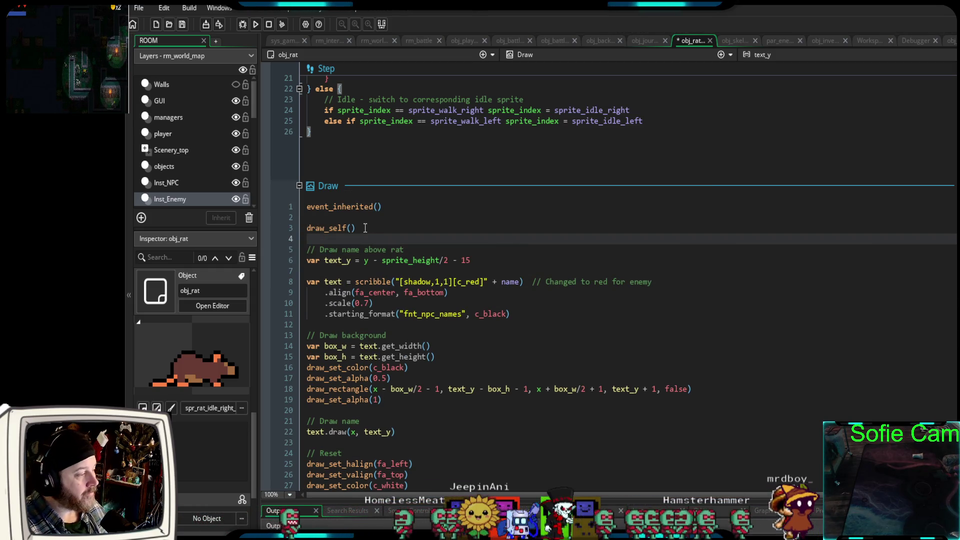
Scroll par_enemies' code to the Draw event and select its draw_self() call on line 15.
left_click(788, 38)
scroll(629, 324, "down", 4)
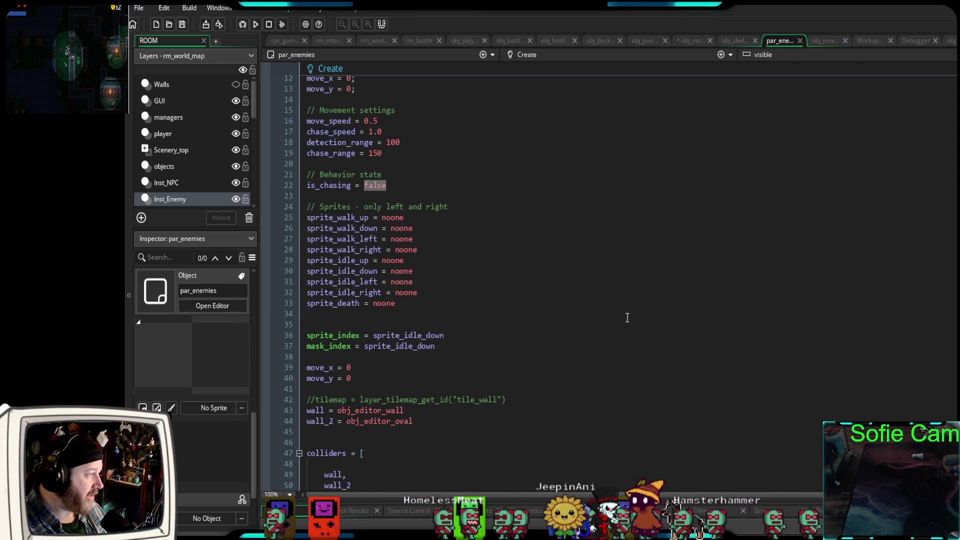
scroll(627, 318, "up", 4)
scroll(623, 318, "down", 15)
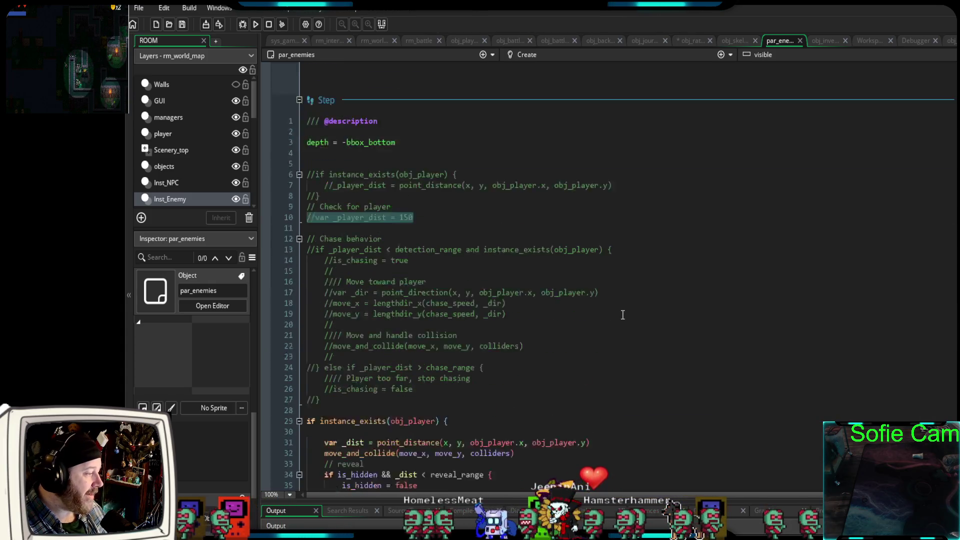
scroll(622, 315, "down", 18)
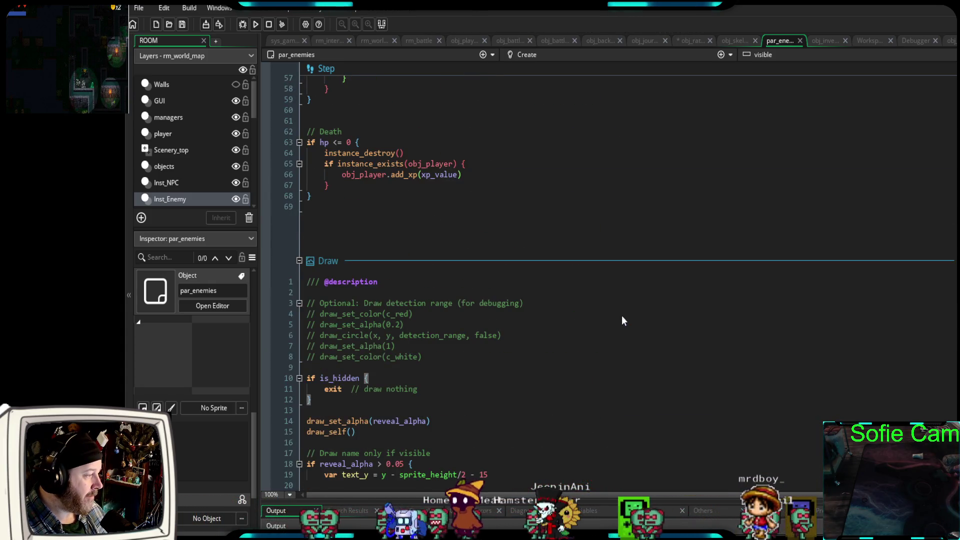
scroll(622, 317, "down", 4)
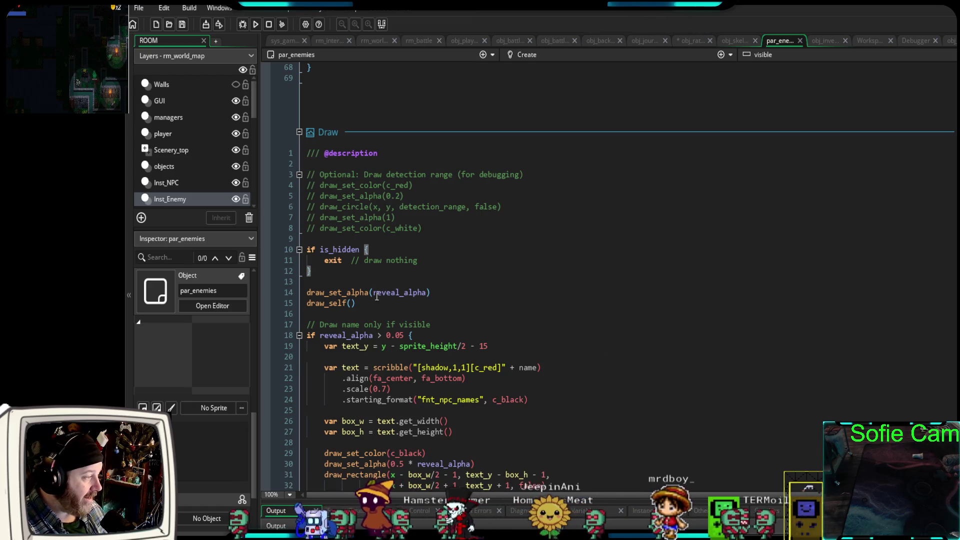
left_click_drag(356, 303, 300, 305)
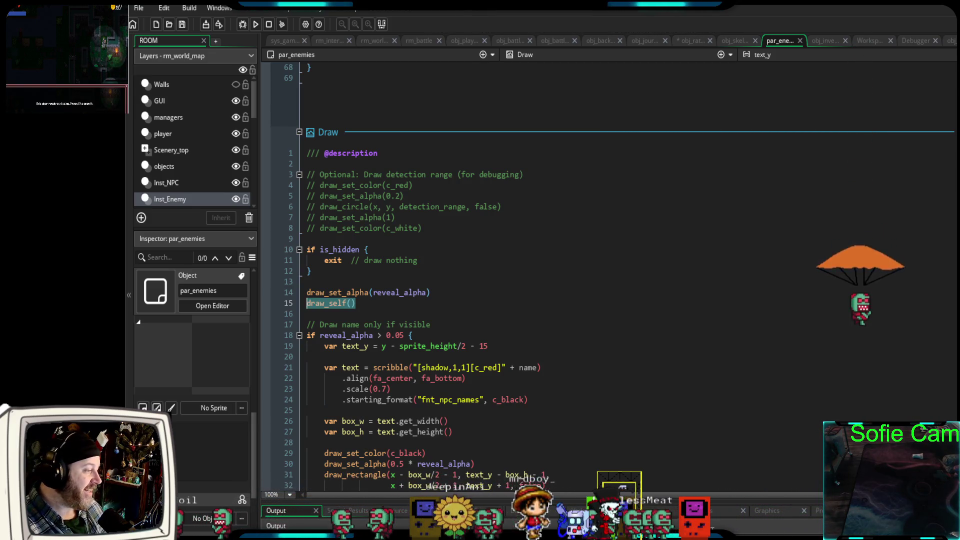
left_click(451, 314)
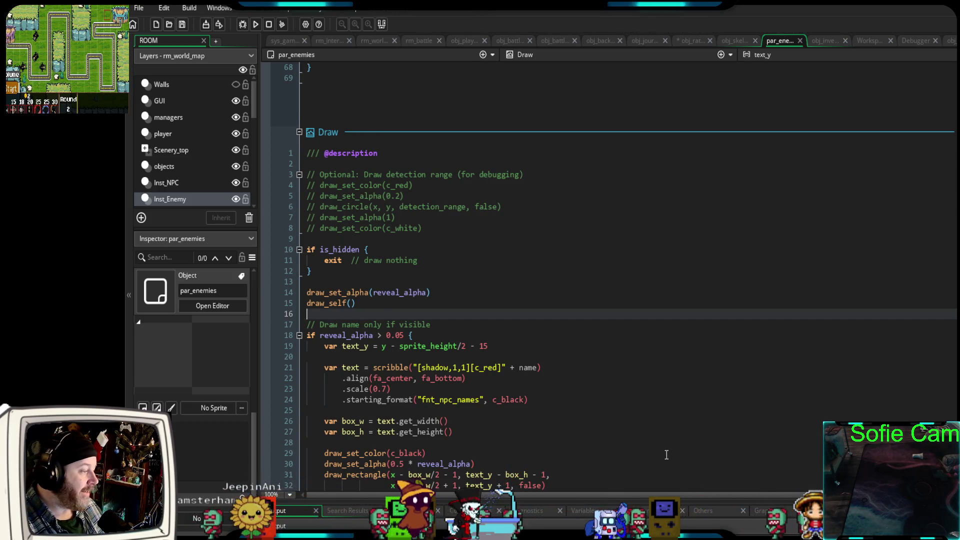
scroll(654, 443, "down", 2)
scroll(645, 430, "down", 2)
scroll(637, 425, "up", 2)
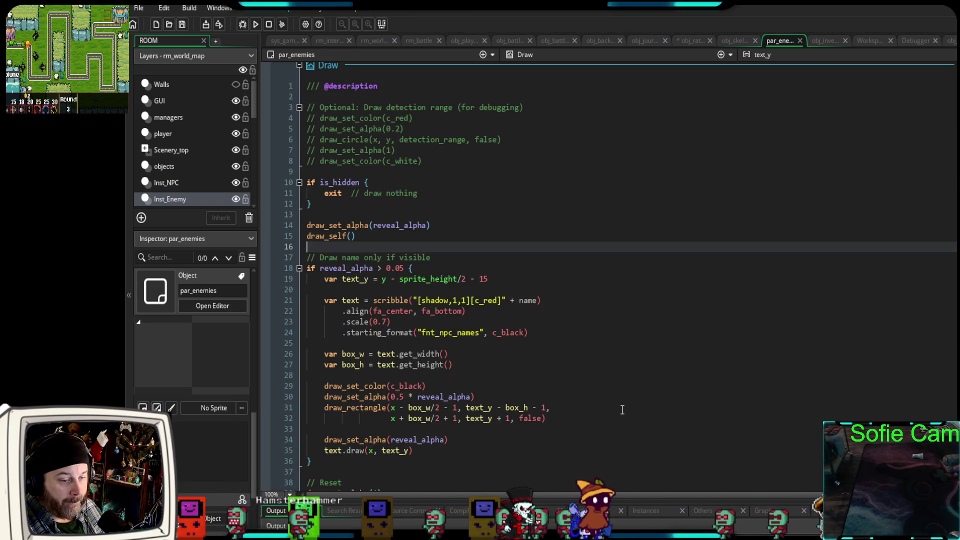
scroll(607, 406, "up", 2)
scroll(608, 406, "up", 15)
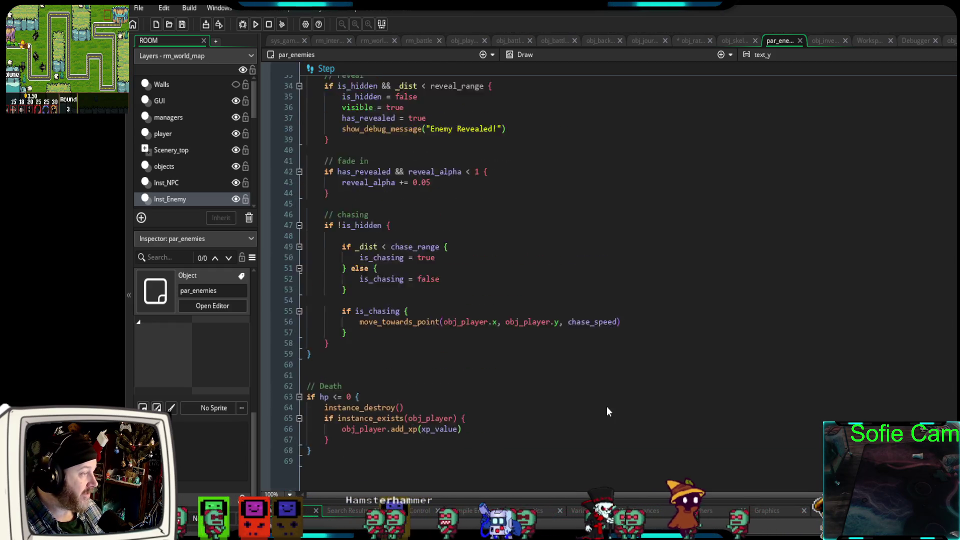
scroll(606, 408, "down", 15)
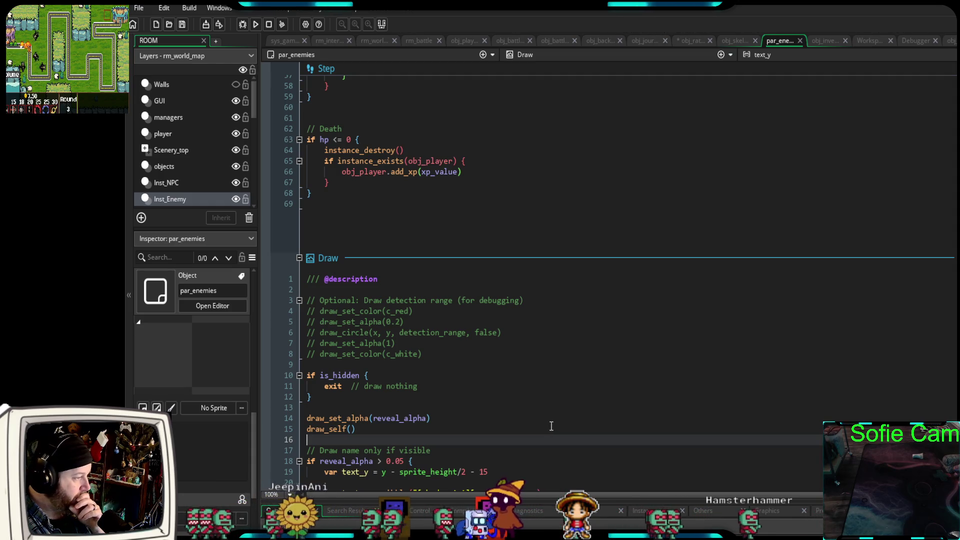
scroll(546, 421, "down", 6)
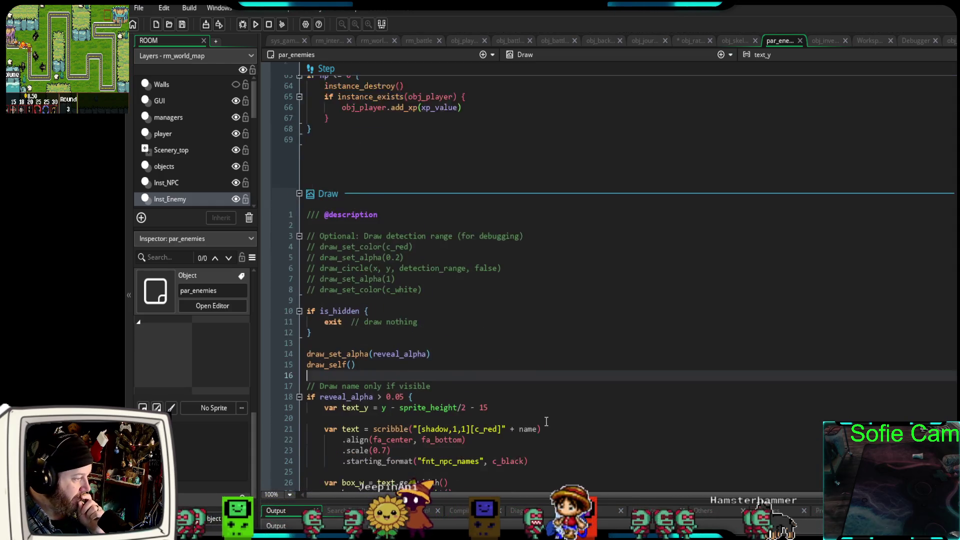
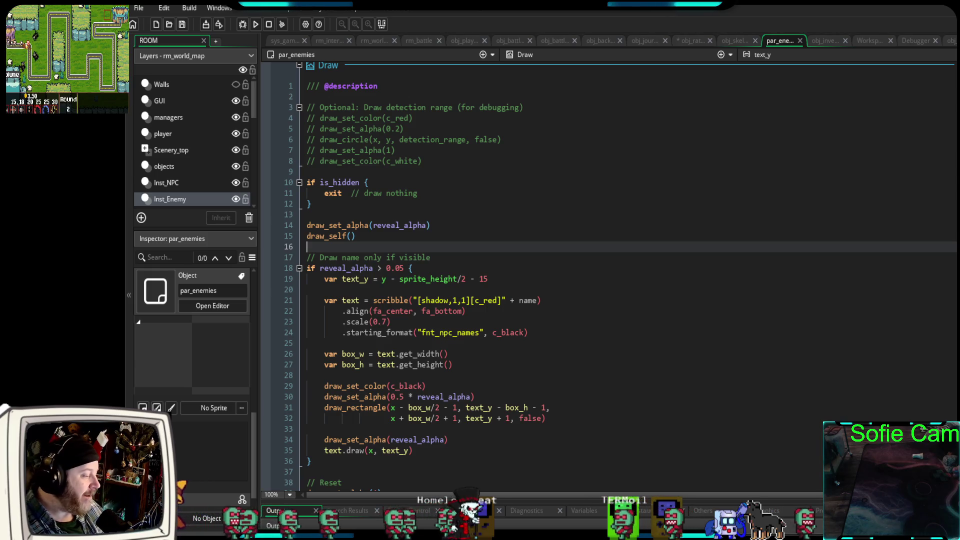
Switch to Opera GX, close the image viewer page, and search for 'ultima online' in a new tab.
key("alt+Tab")
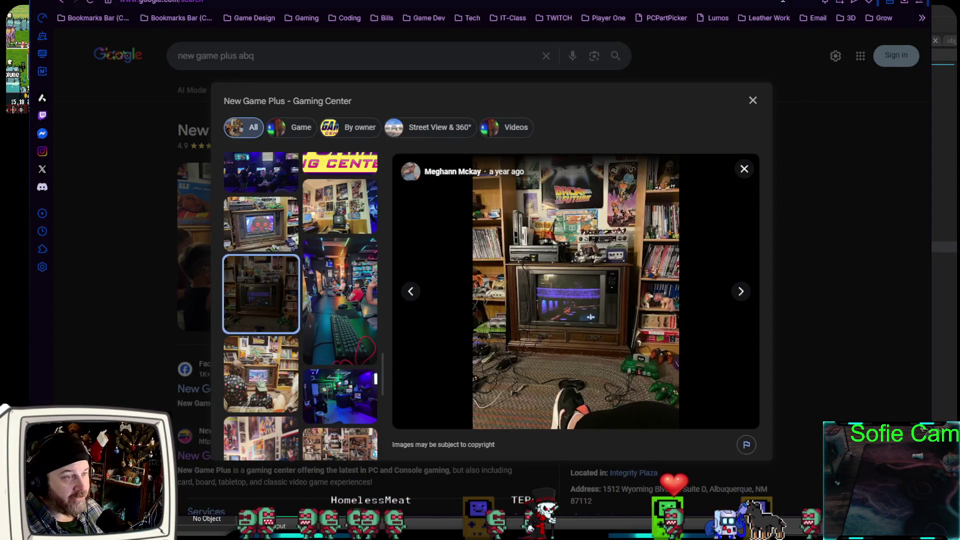
key("ctrl+w")
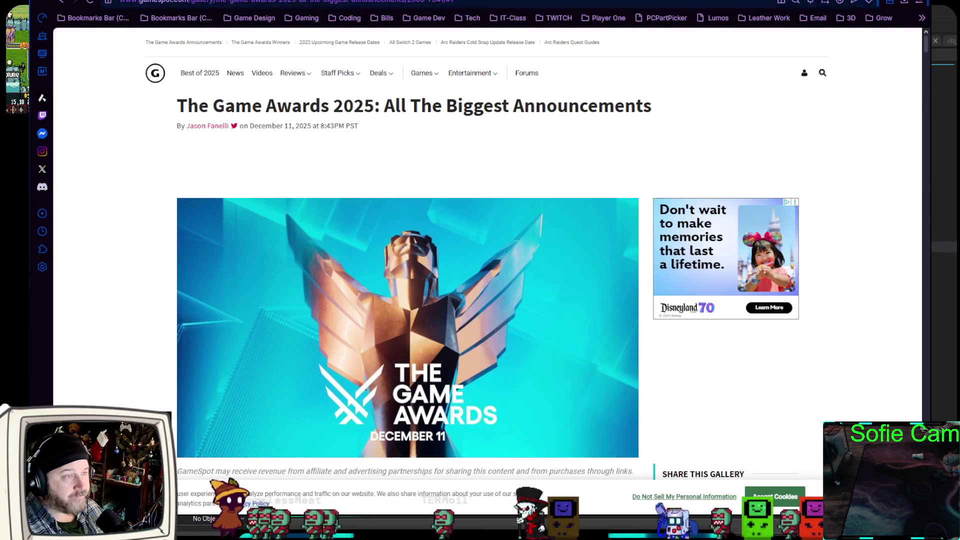
key("ctrl+t")
type("q")
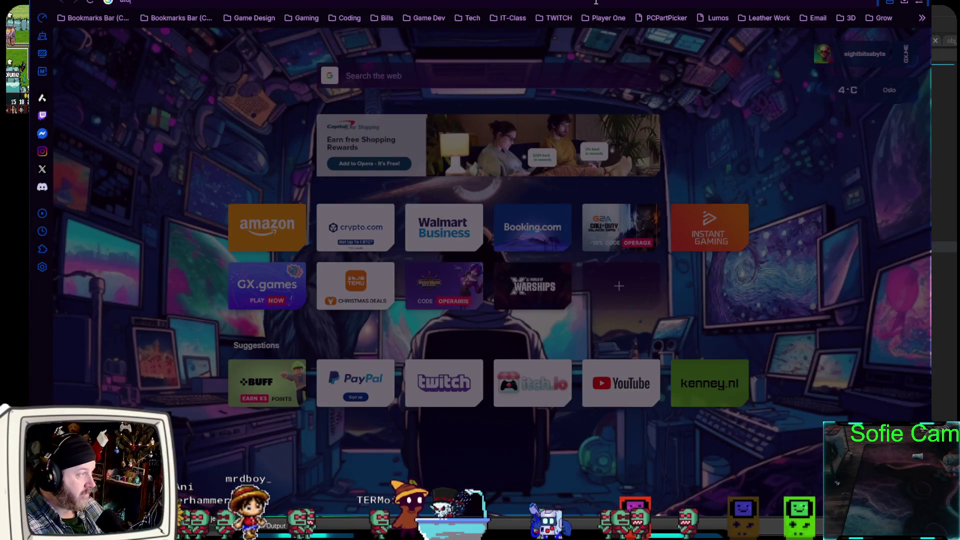
key("Return")
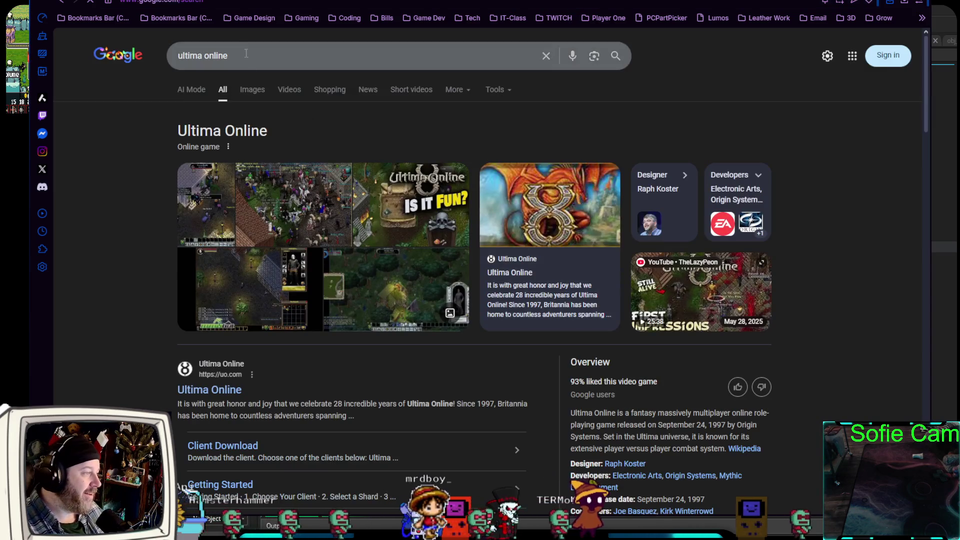
Browse the 'ultima online' image results and preview the PC Gamer screenshot larger.
left_click(257, 91)
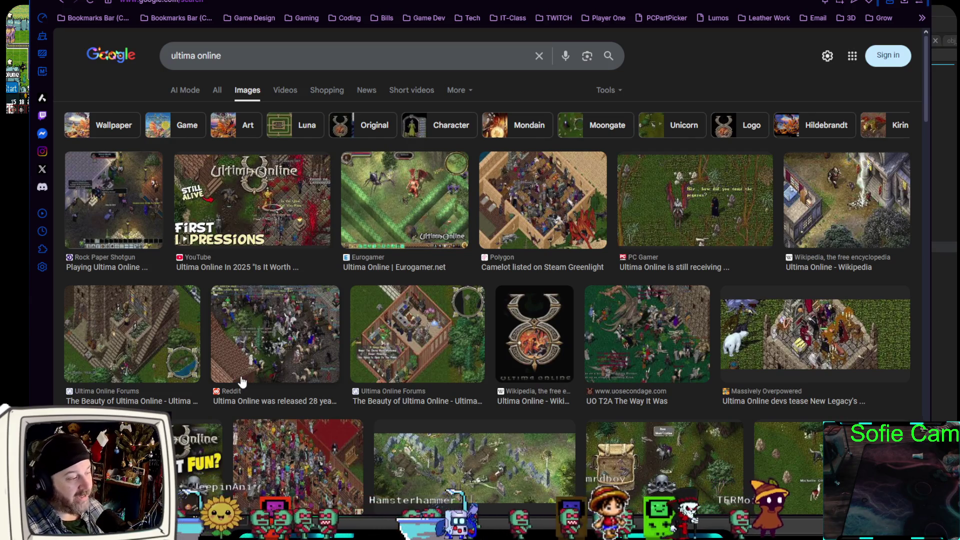
scroll(242, 375, "down", 1)
scroll(242, 375, "down", 1)
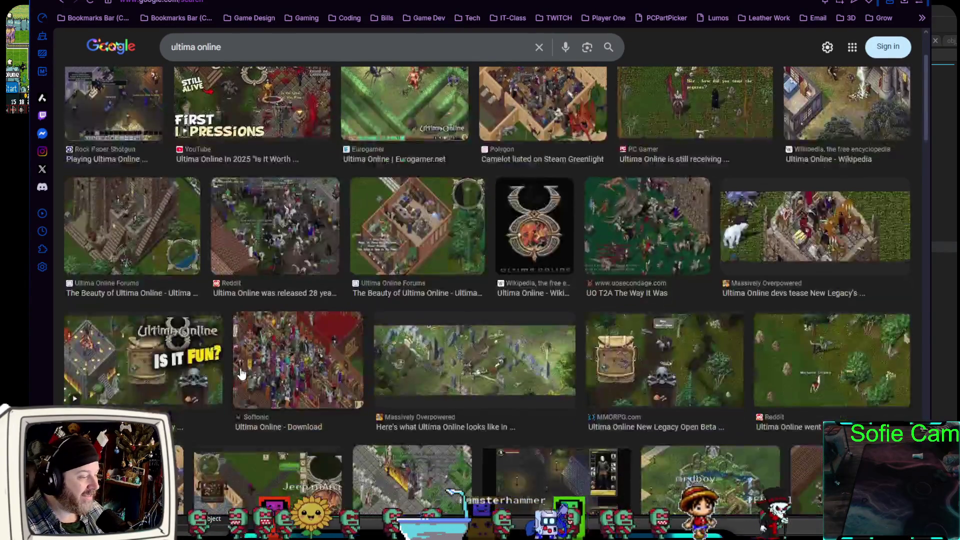
scroll(240, 374, "down", 2)
scroll(240, 374, "down", 3)
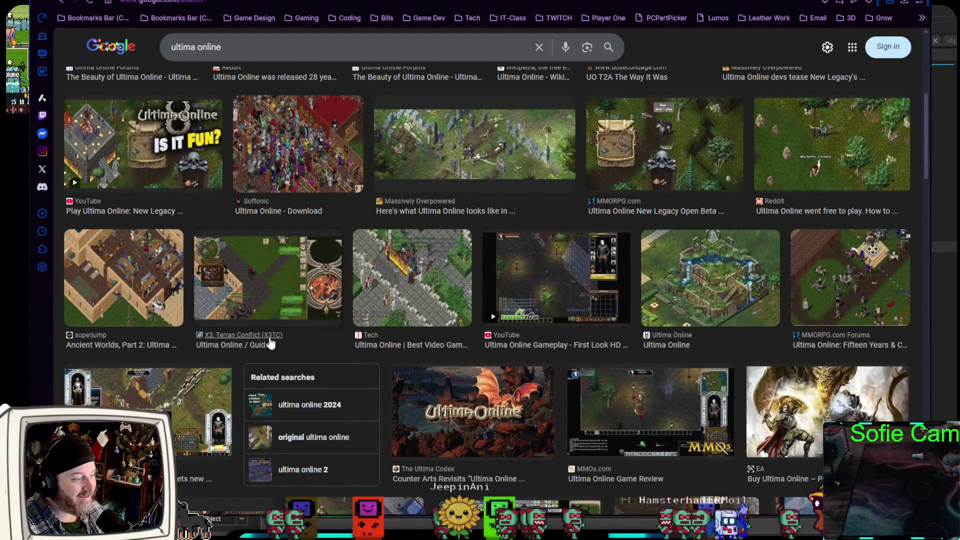
scroll(265, 340, "down", 3)
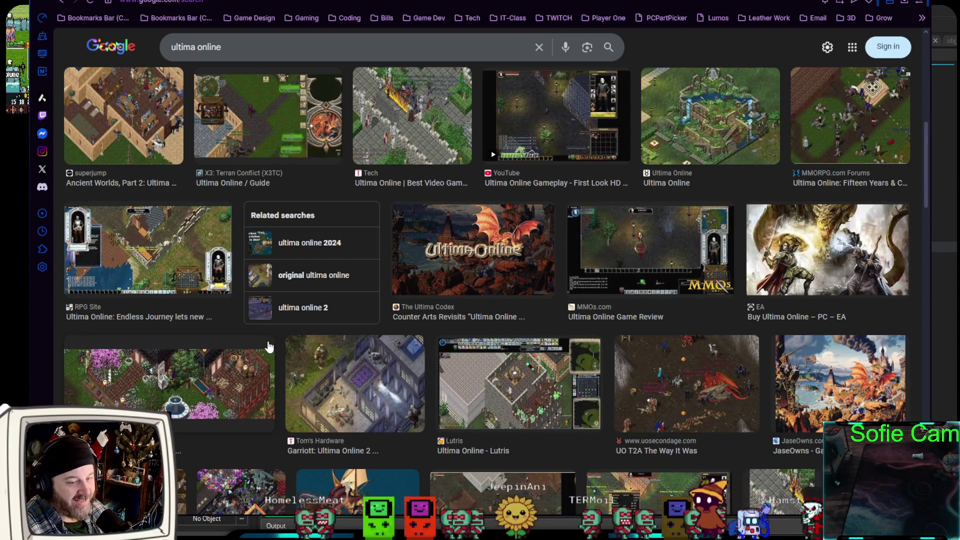
scroll(269, 346, "up", 5)
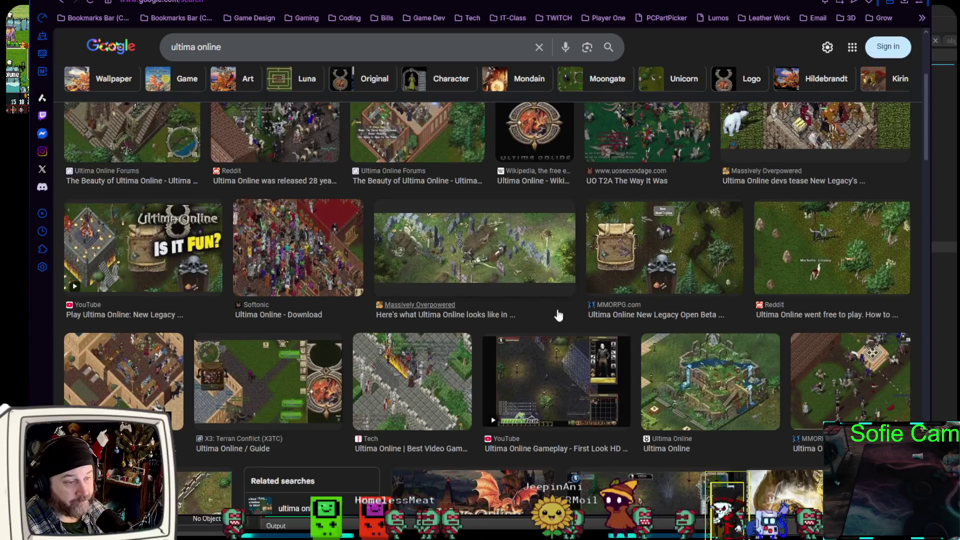
scroll(852, 260, "up", 2)
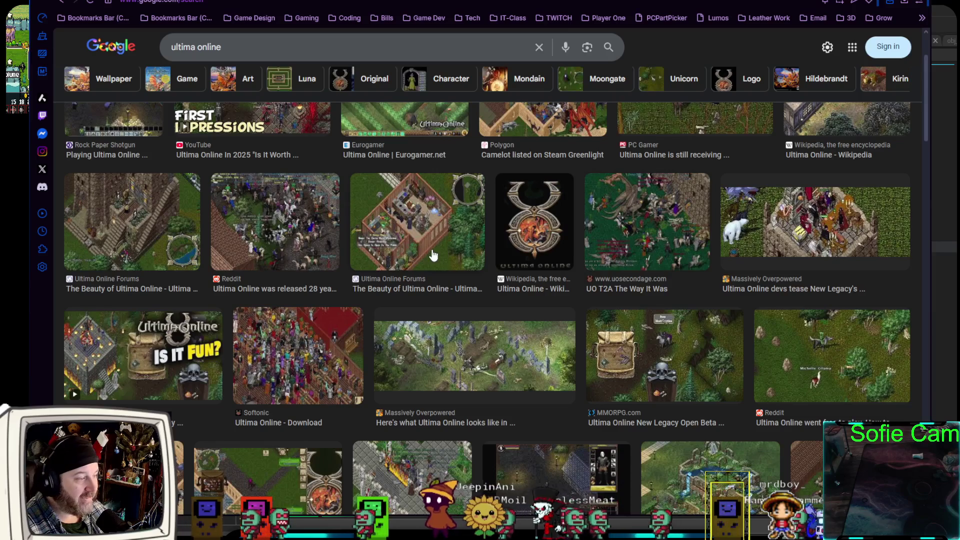
scroll(419, 252, "up", 2)
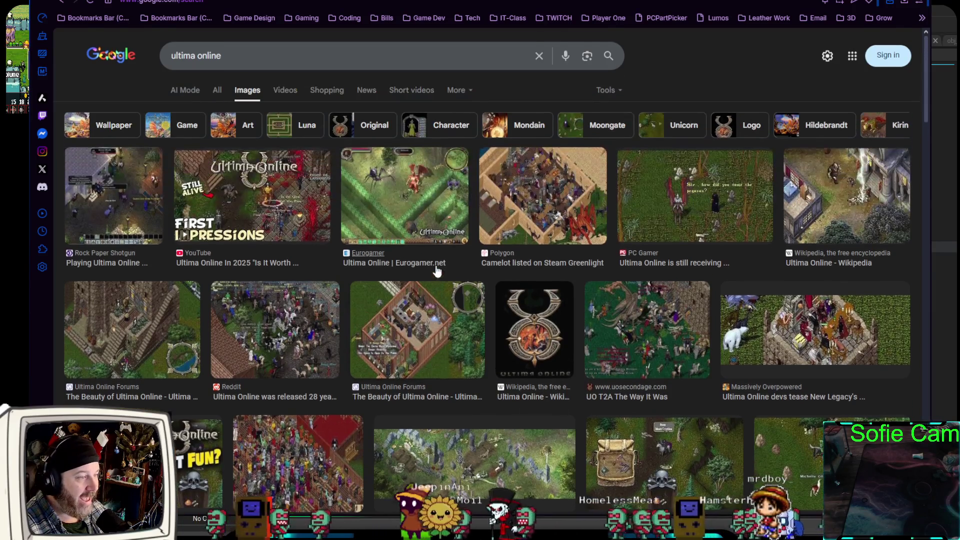
left_click(688, 221)
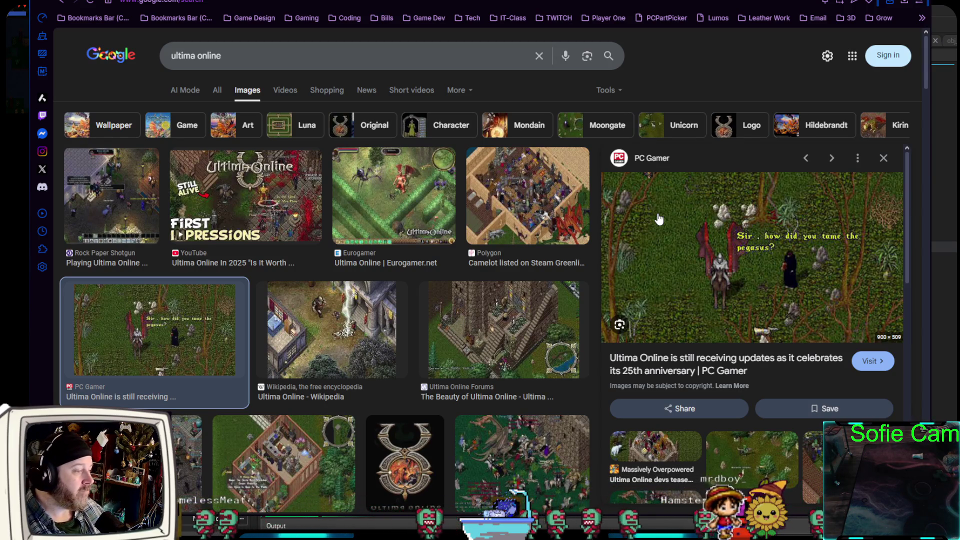
left_click(883, 157)
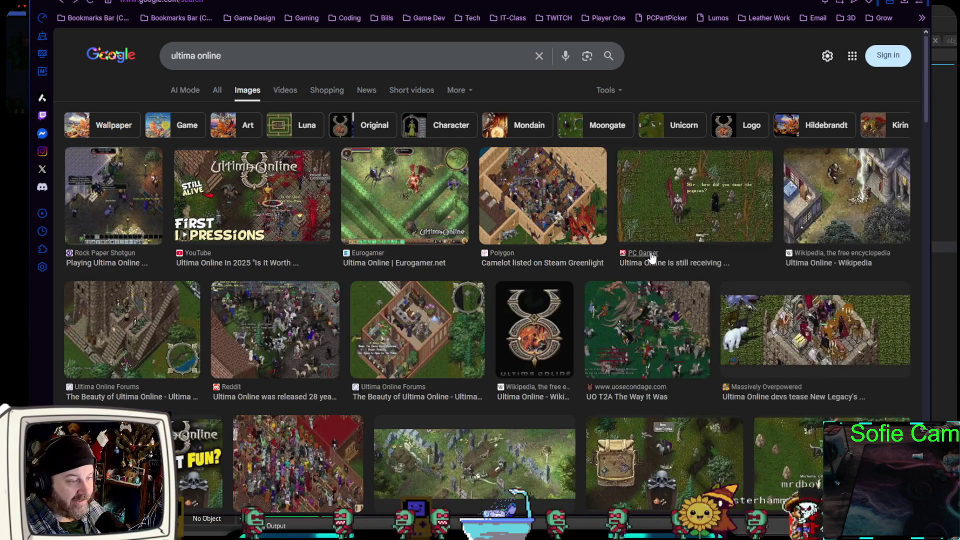
scroll(645, 265, "down", 5)
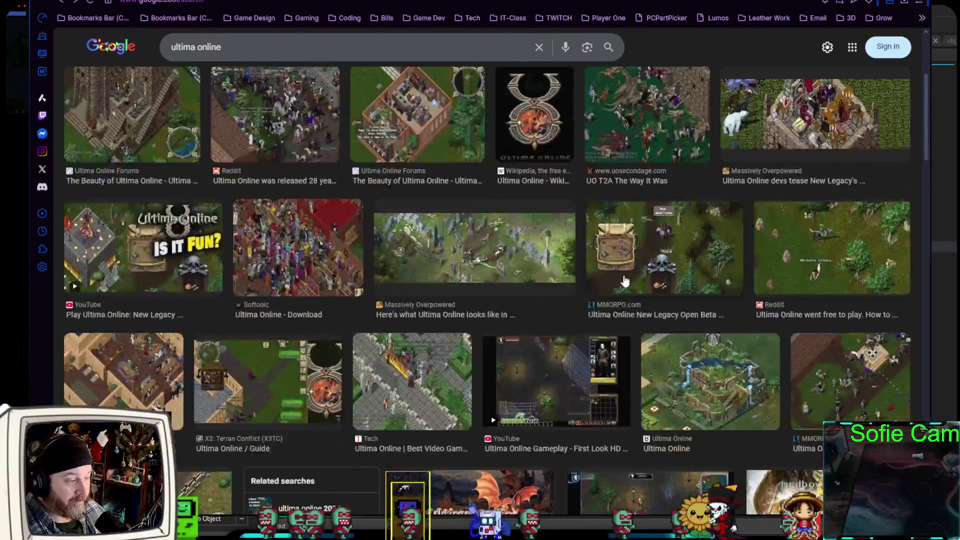
scroll(573, 321, "down", 8)
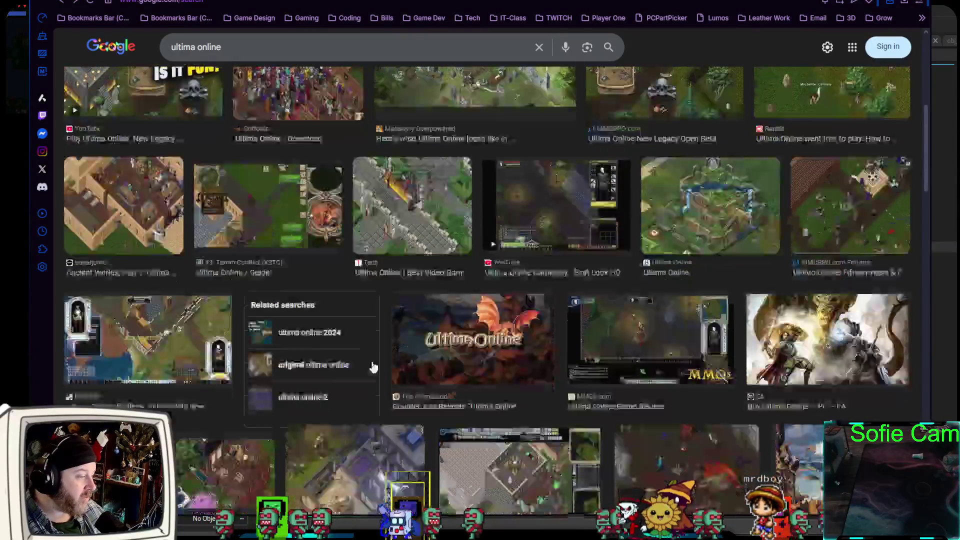
scroll(365, 375, "down", 2)
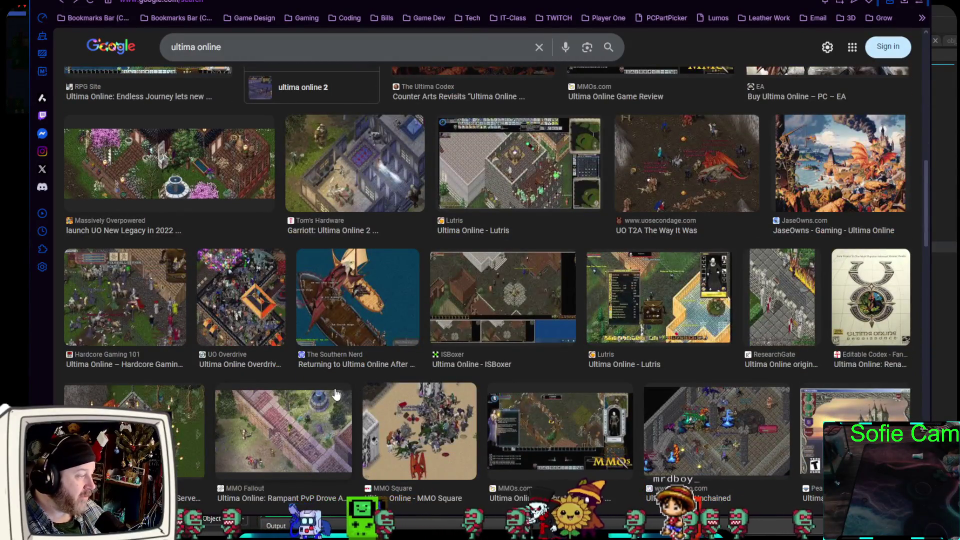
scroll(332, 392, "down", 3)
scroll(330, 391, "down", 10)
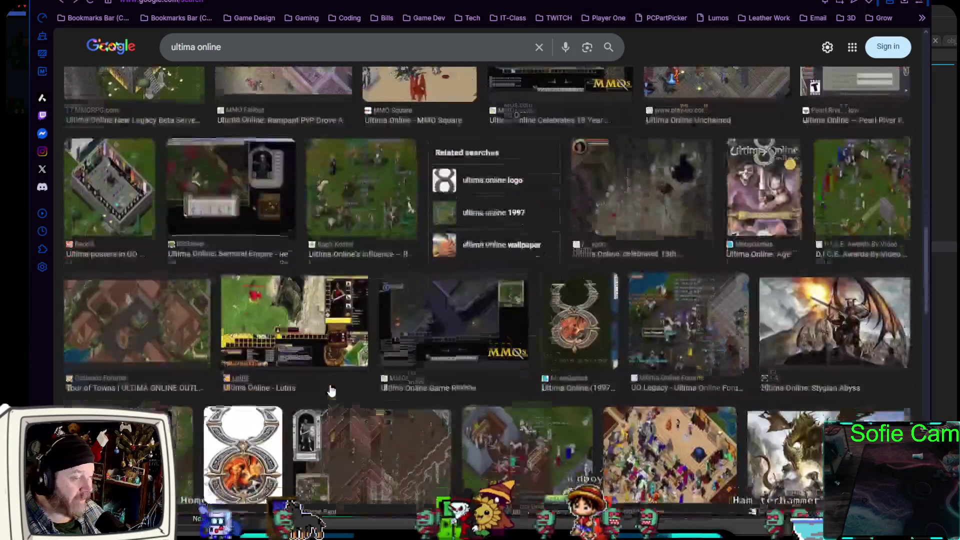
scroll(319, 392, "up", 5)
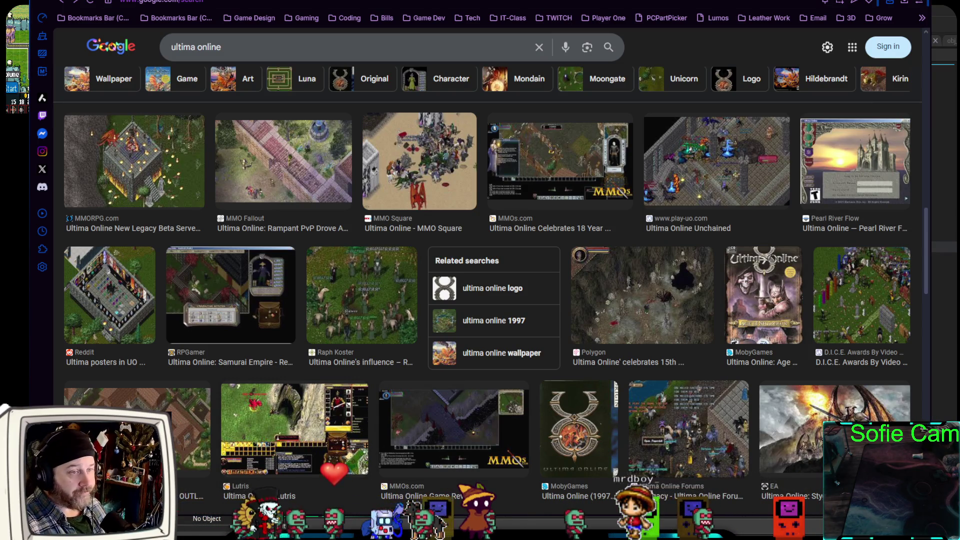
Close the browser results page and bring the GameMaker editor back to the front.
key("ctrl+w")
key("alt+Tab")
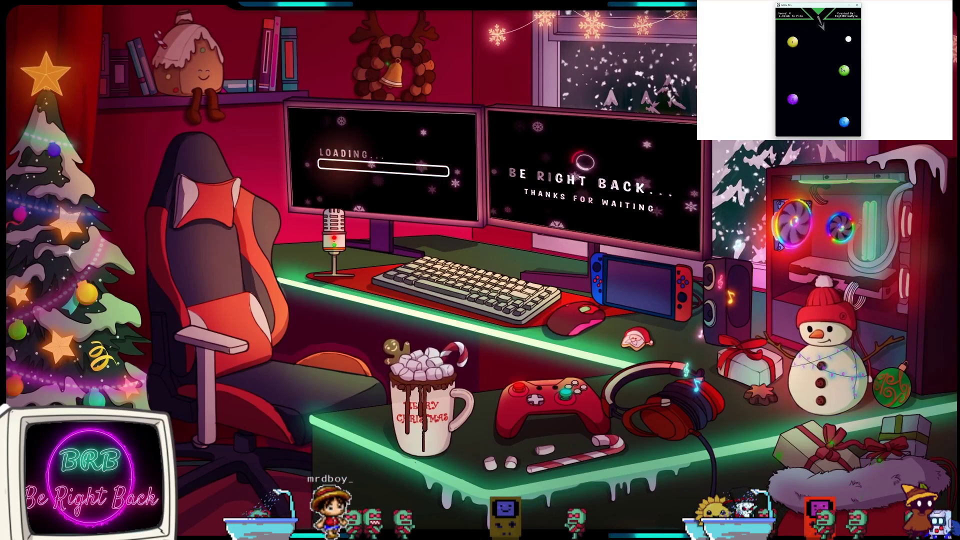
Aim the Droid Shooter cannon downward and fire a ball down and to the right to win.
left_click(800, 95)
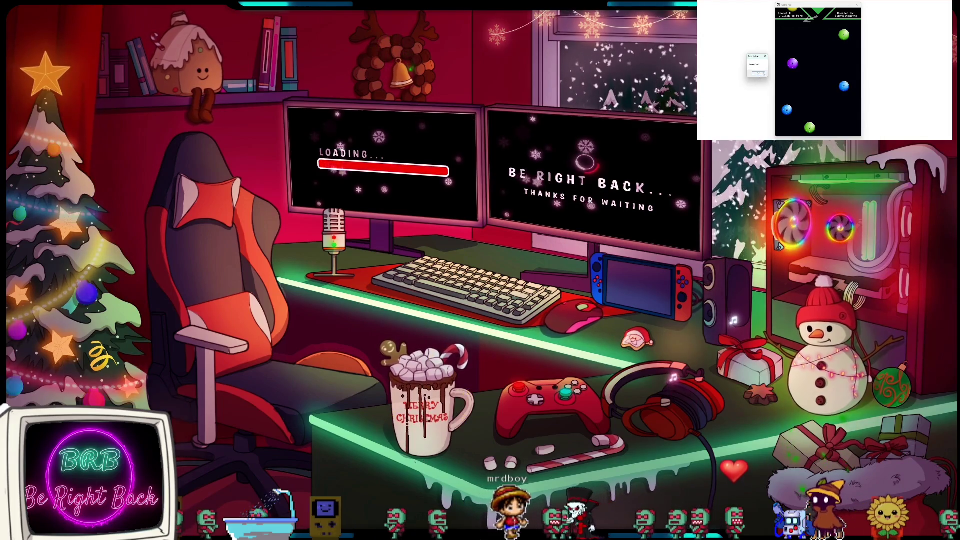
left_click(832, 50)
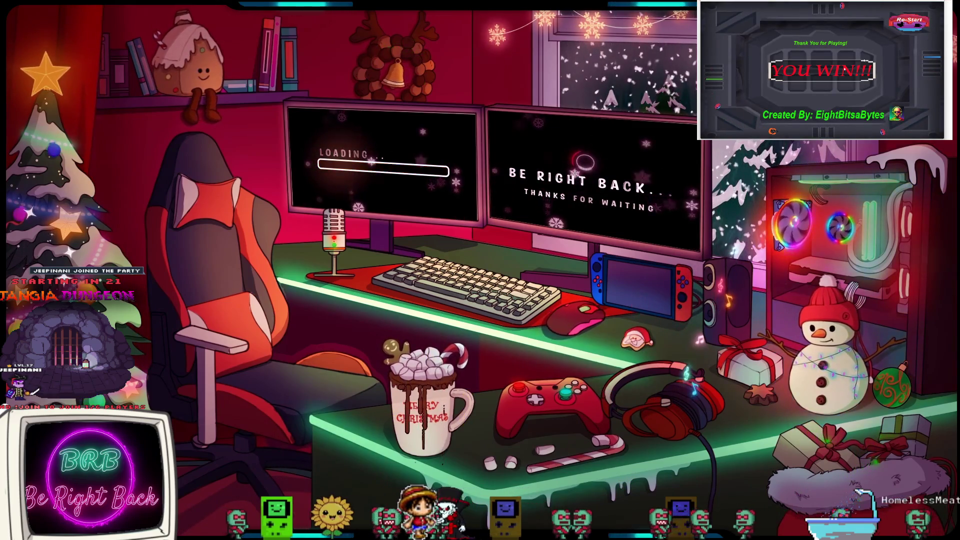
Restart Droid Shooter for a new game, then run the project in debug mode.
left_click(910, 22)
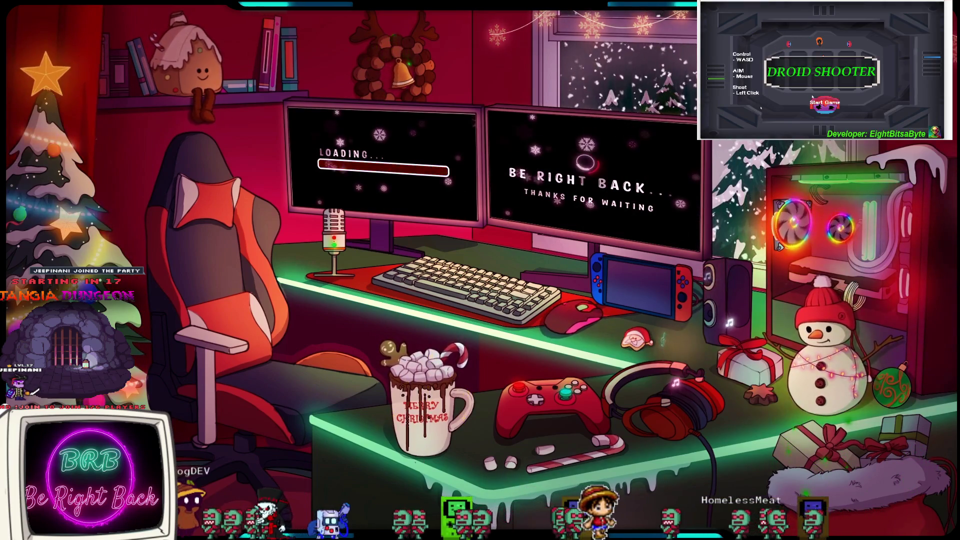
left_click(824, 104)
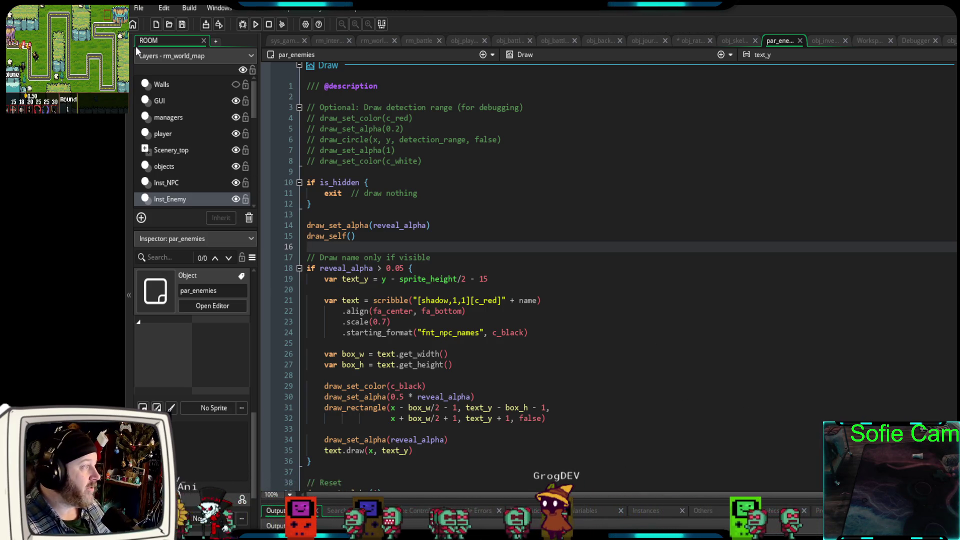
left_click(241, 28)
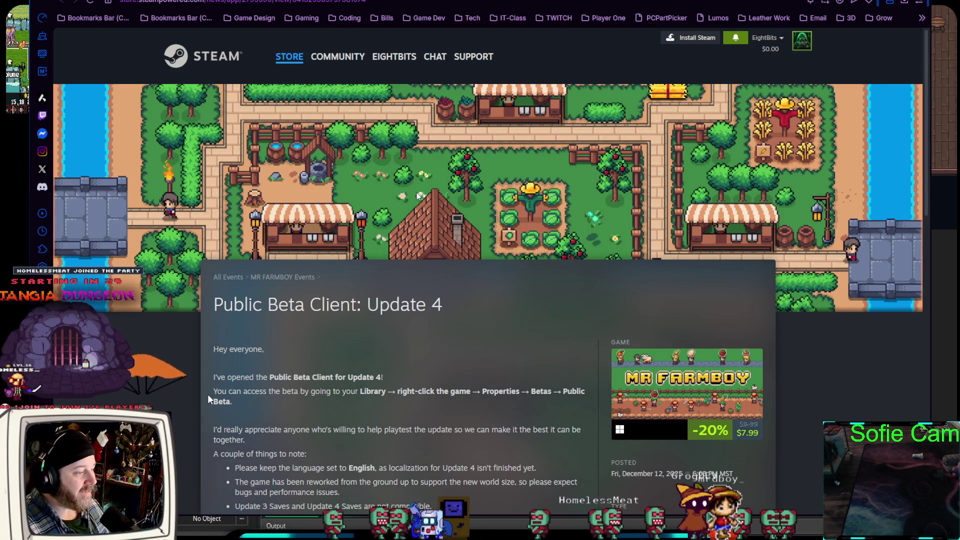
Read through the MR FARMBOY Update 4 news post, then go to the Steam store front page.
scroll(209, 391, "down", 3)
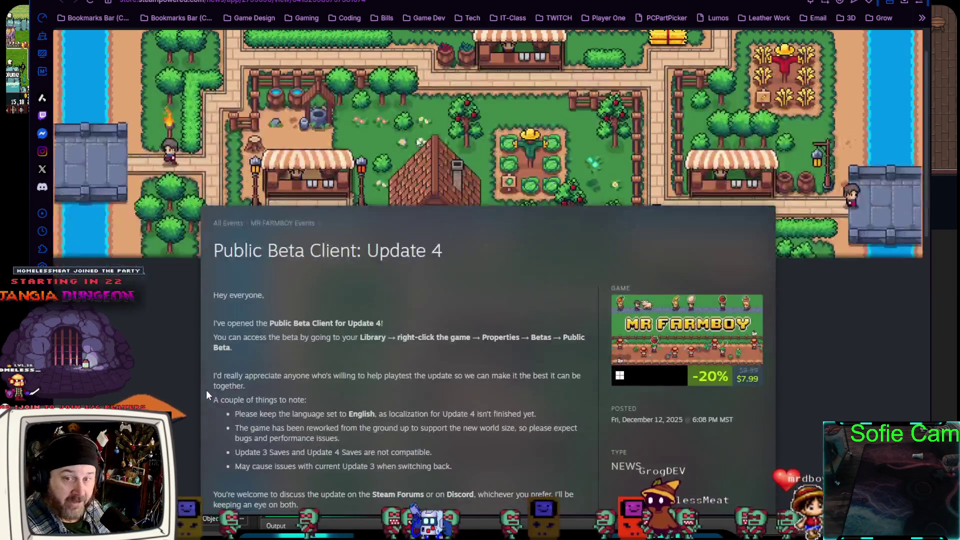
scroll(209, 385, "up", 3)
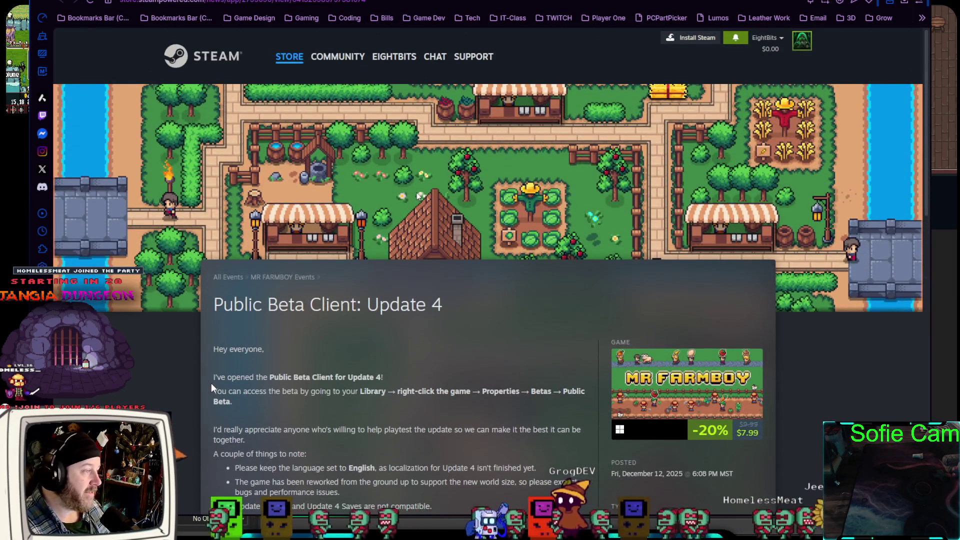
scroll(211, 383, "down", 3)
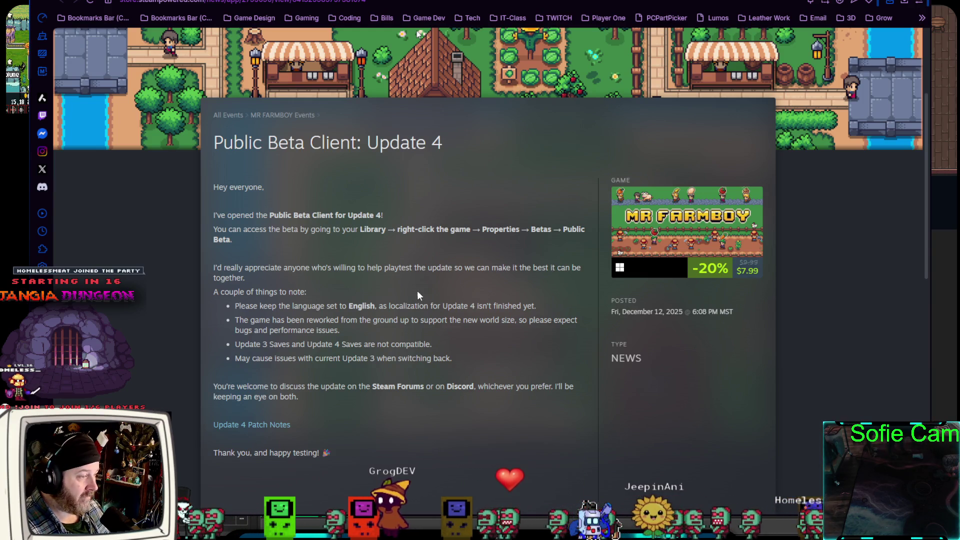
scroll(359, 441, "up", 3)
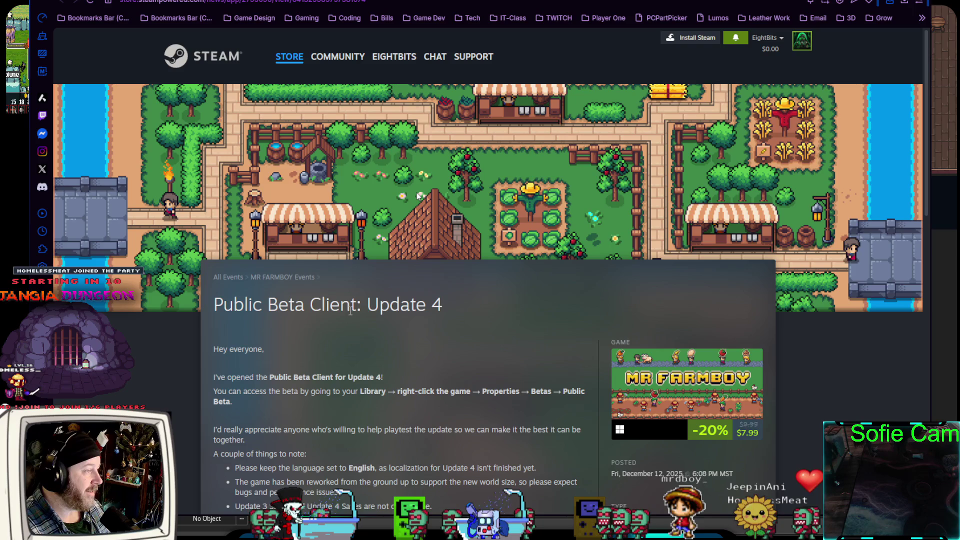
scroll(310, 313, "down", 4)
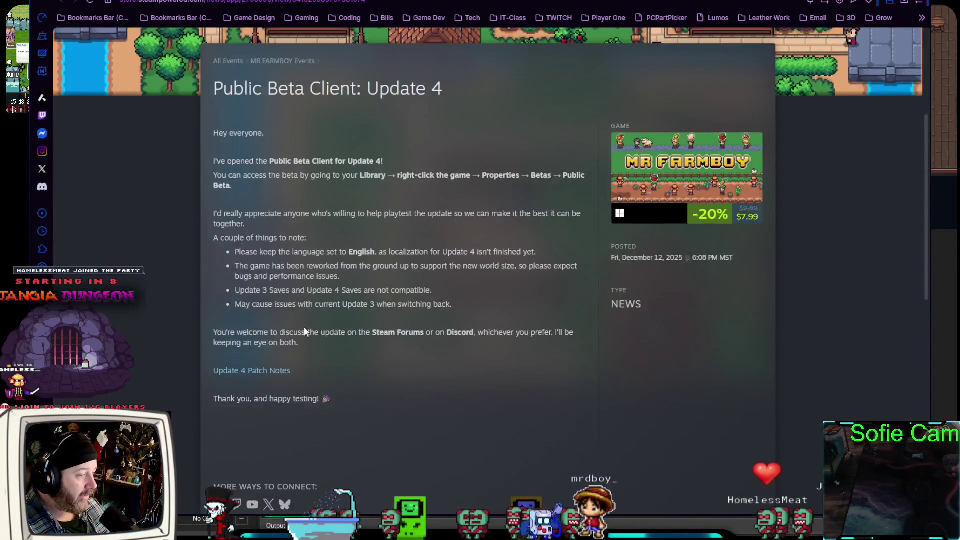
scroll(226, 387, "down", 7)
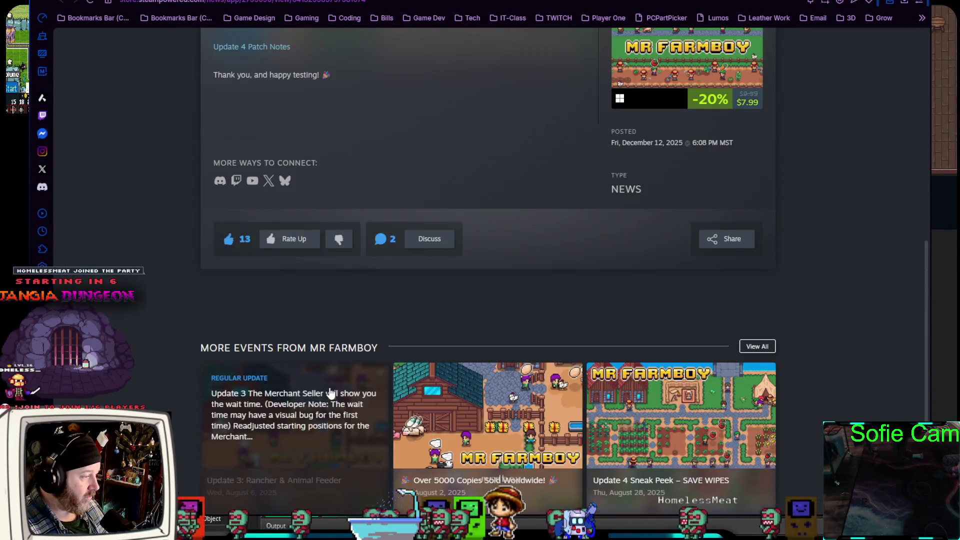
scroll(143, 347, "down", 3)
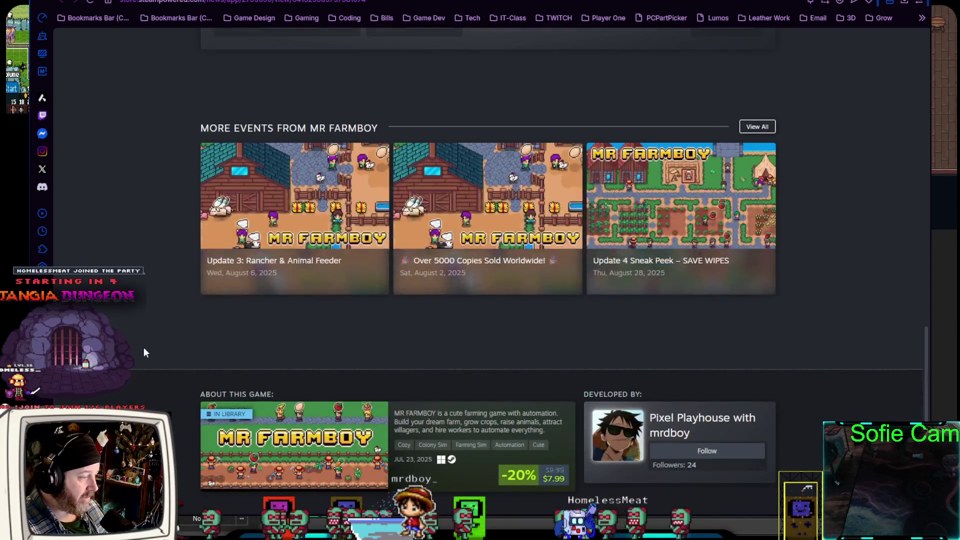
mouse_move(310, 438)
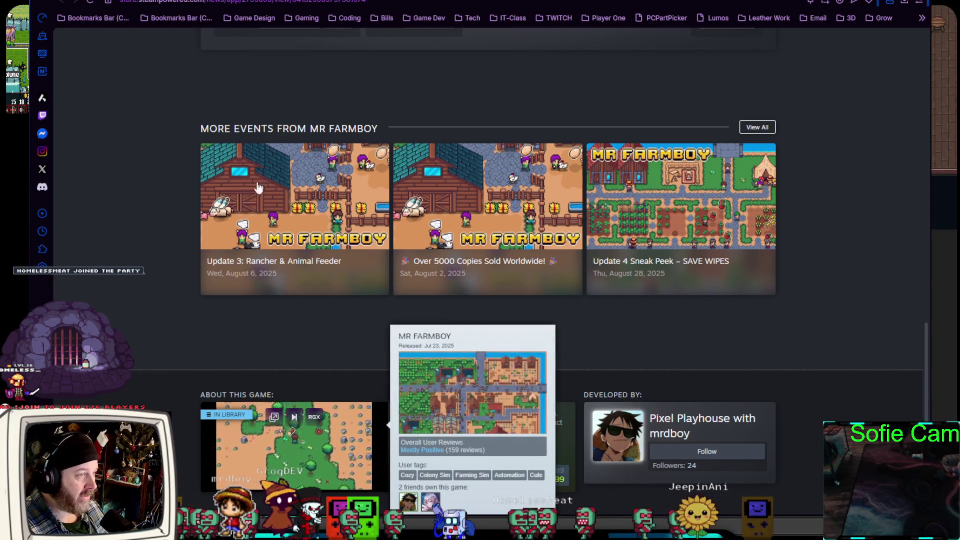
scroll(244, 188, "up", 5)
scroll(233, 181, "up", 10)
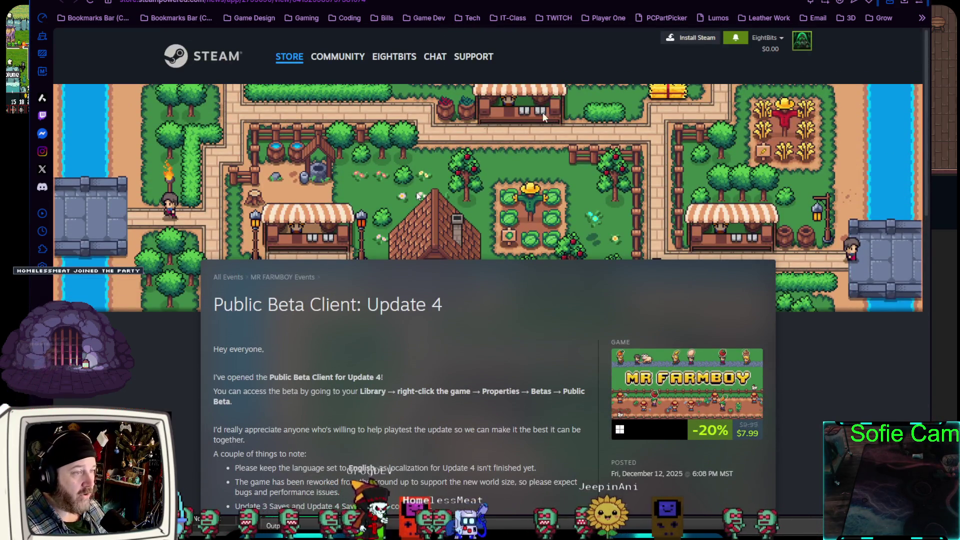
left_click(189, 60)
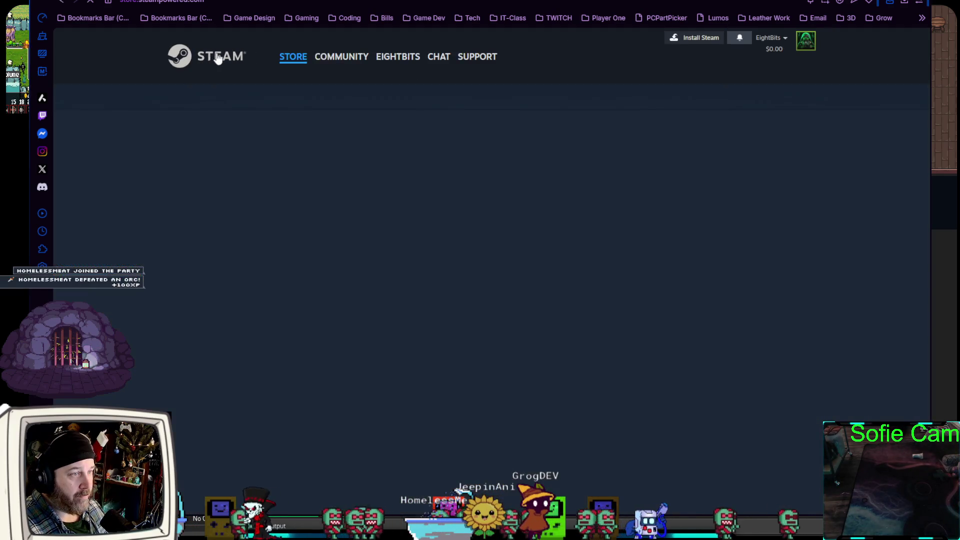
Search the Steam store for 'mrfarm' and open the MR FARMBOY store page.
left_click(606, 94)
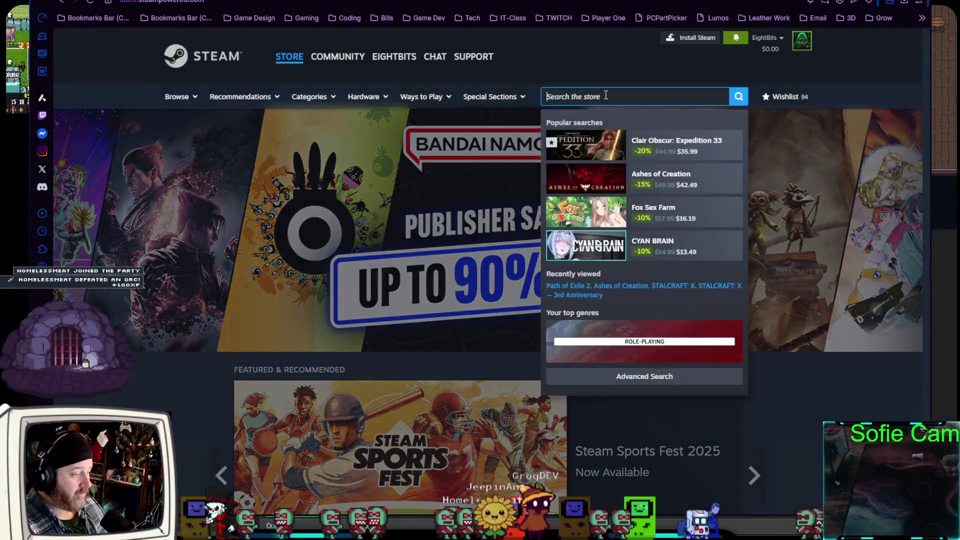
type("mr")
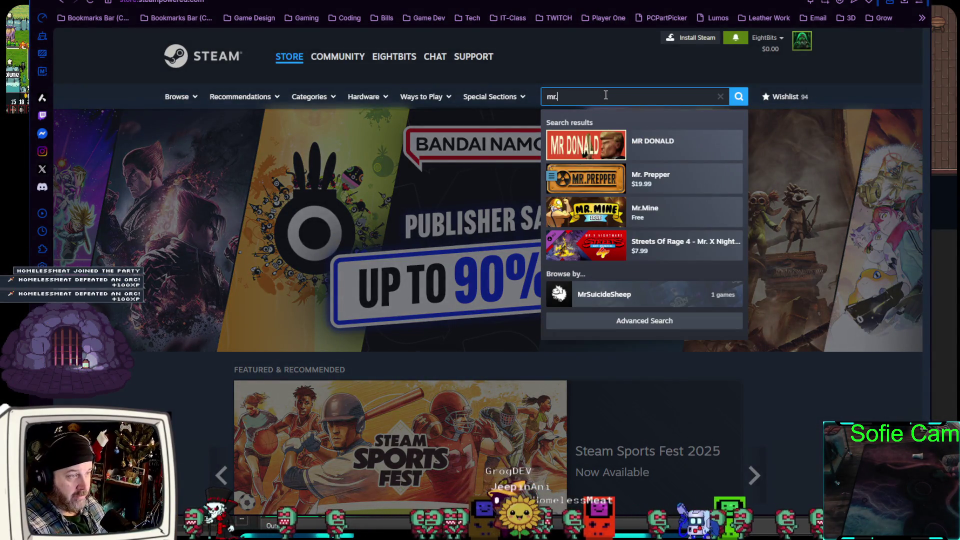
type("farm")
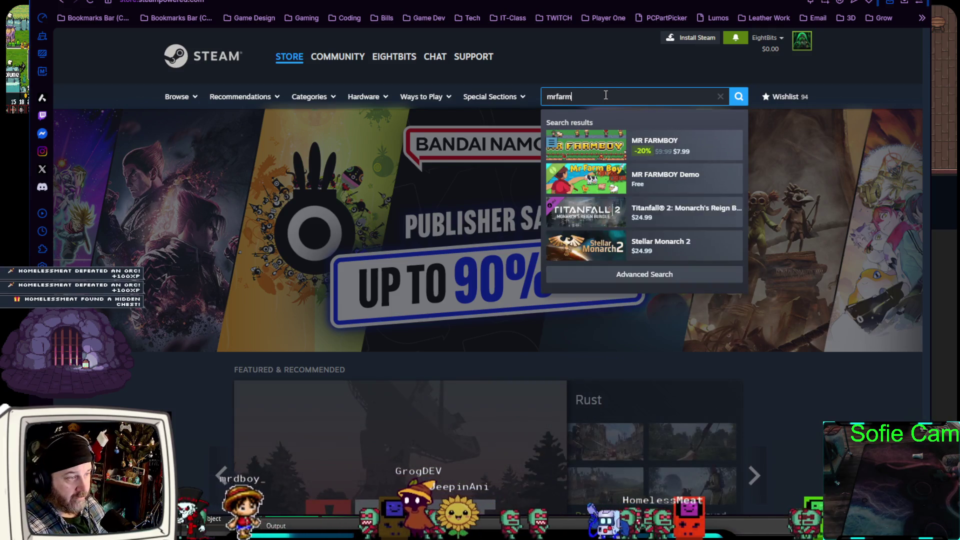
left_click(683, 146)
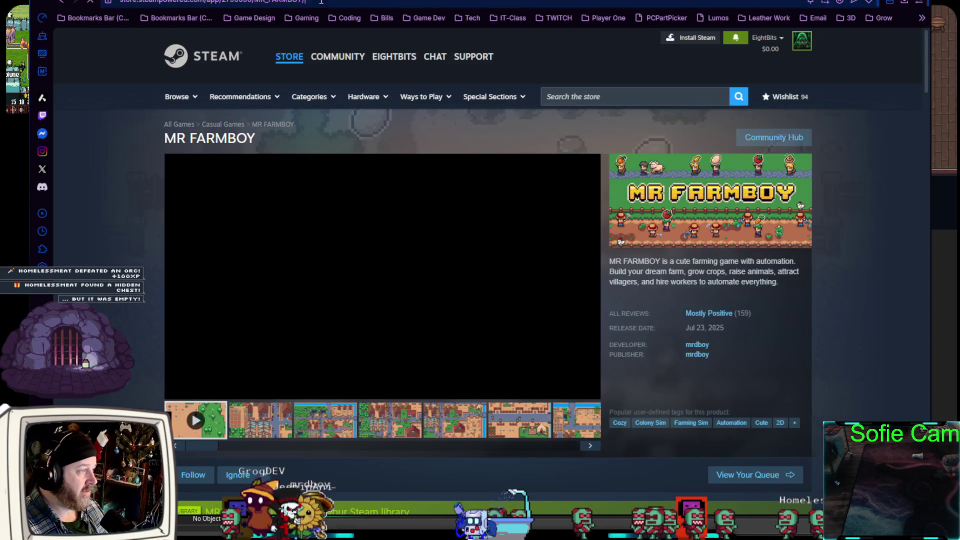
left_click(321, 1)
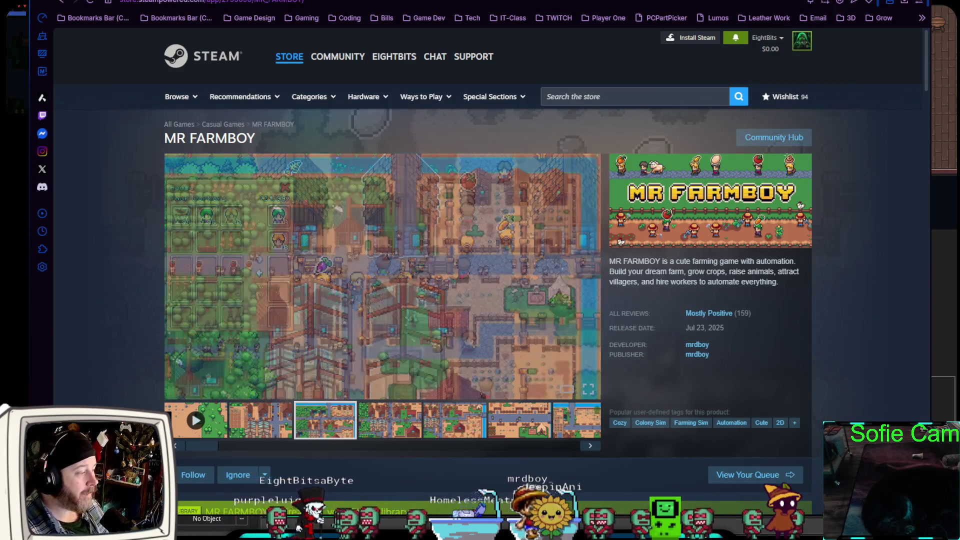
Browse the MR FARMBOY screenshots, including the crafting one, then close the tab and return to GameMaker.
scroll(480, 270, "down", 2)
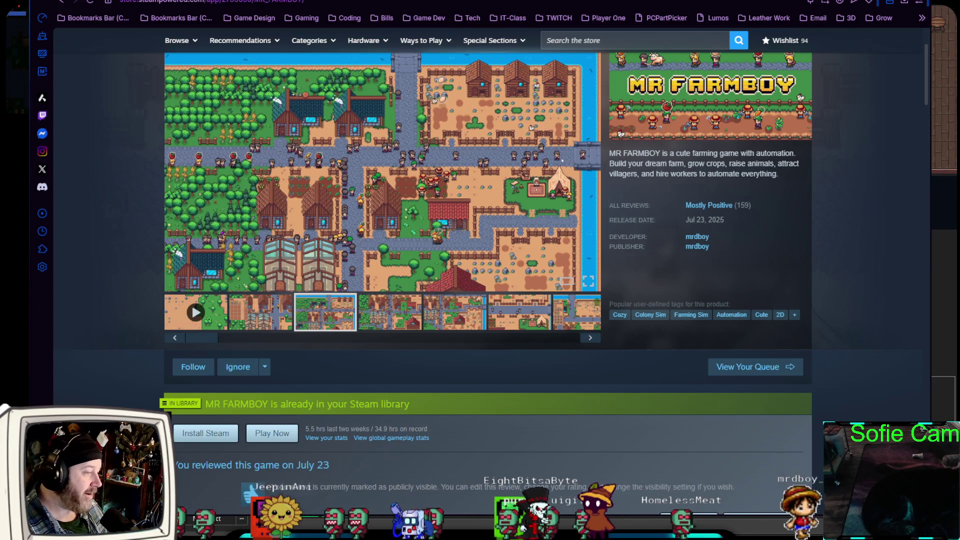
scroll(480, 270, "down", 7)
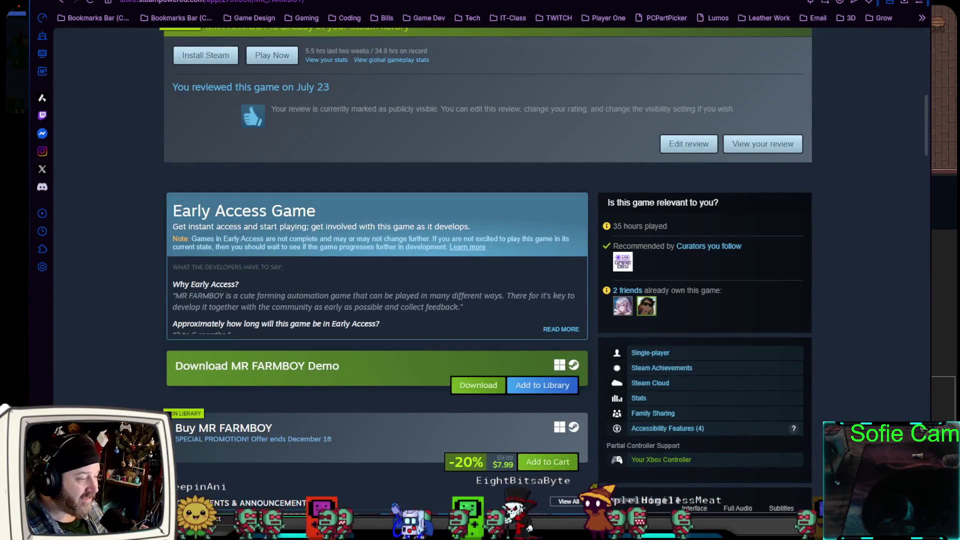
scroll(480, 280, "down", 2)
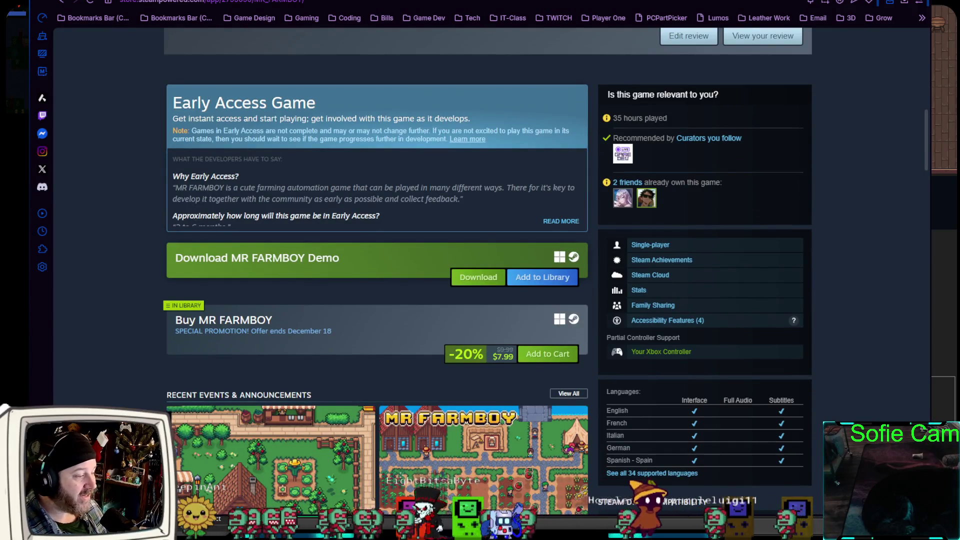
scroll(480, 280, "up", 5)
scroll(480, 280, "up", 5)
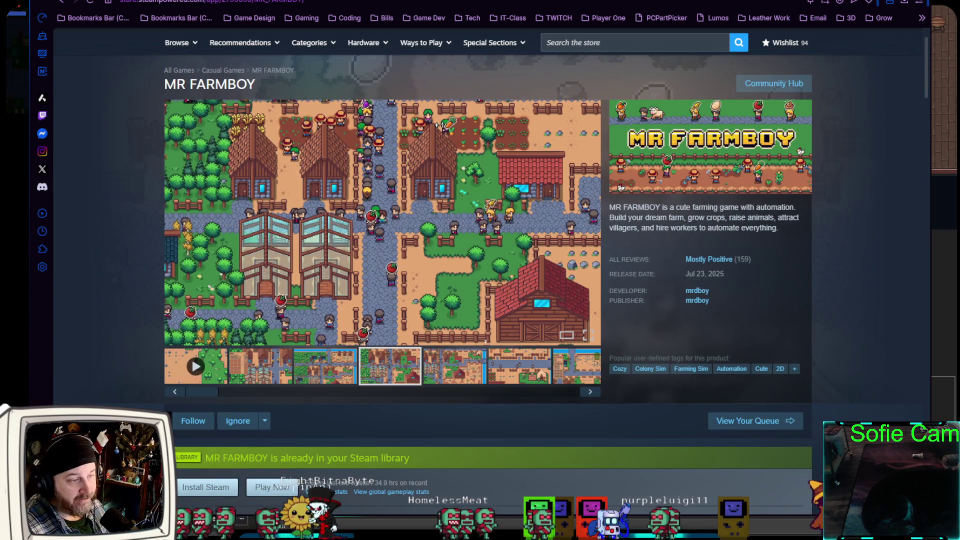
left_click(519, 366)
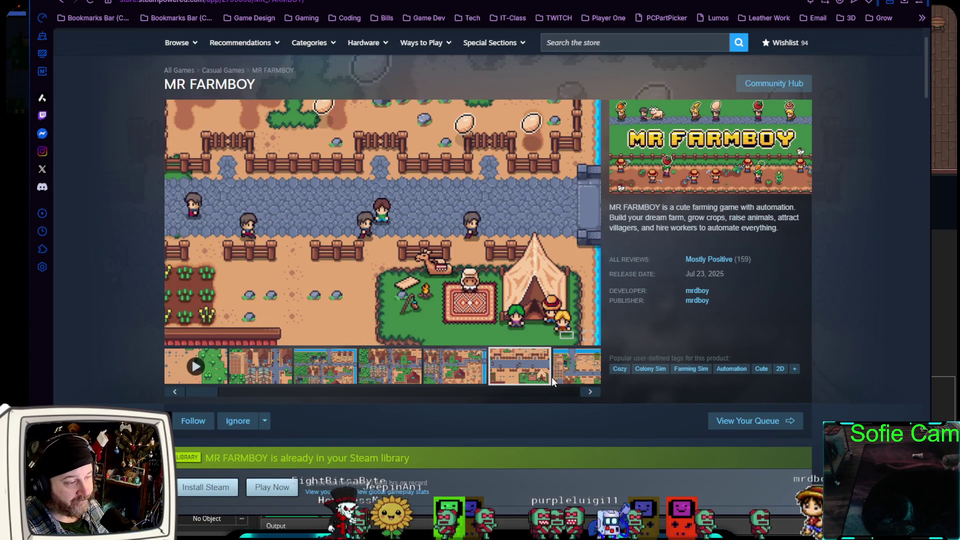
left_click(551, 377)
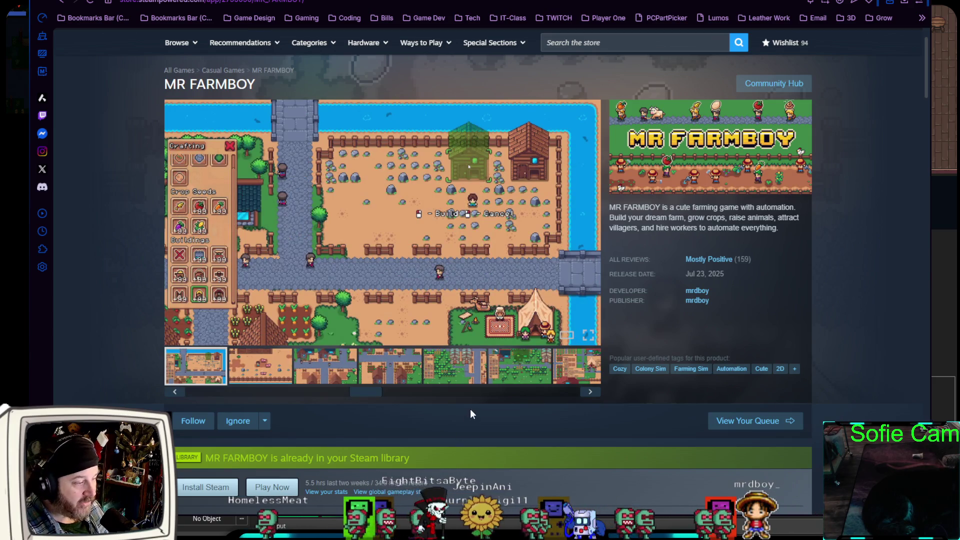
left_click(574, 384)
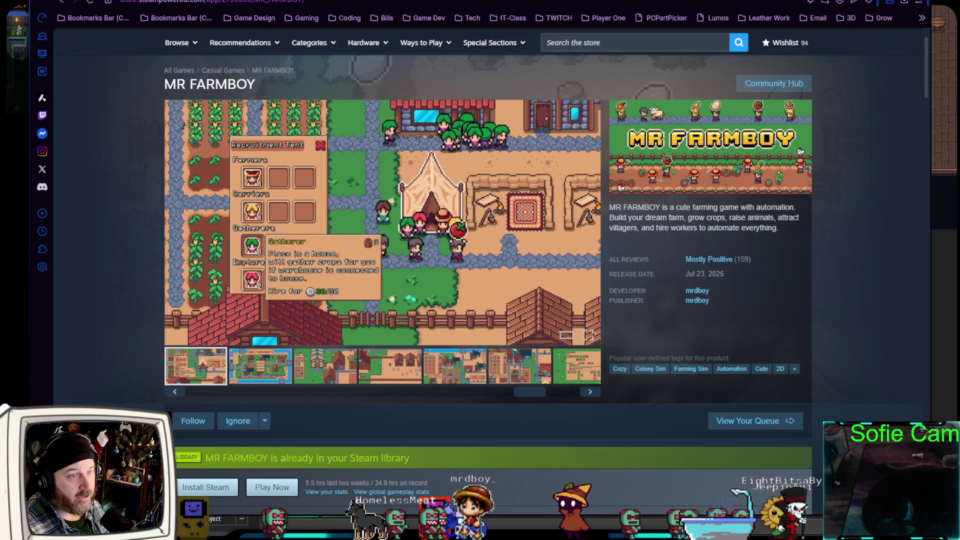
key("ctrl+w")
key("alt+Tab")
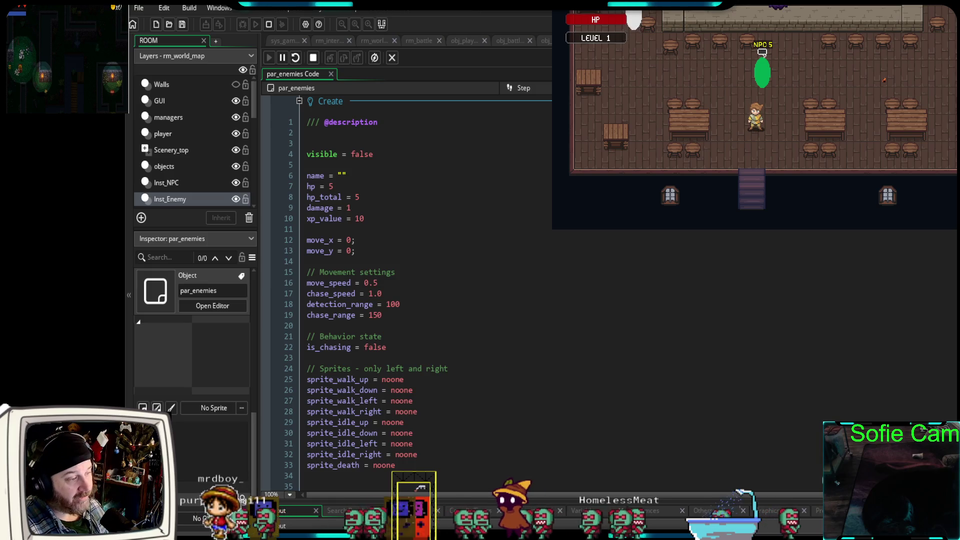
Walk the player out of the tavern and down the cobblestone path toward the red tree.
key("Down")
key("e")
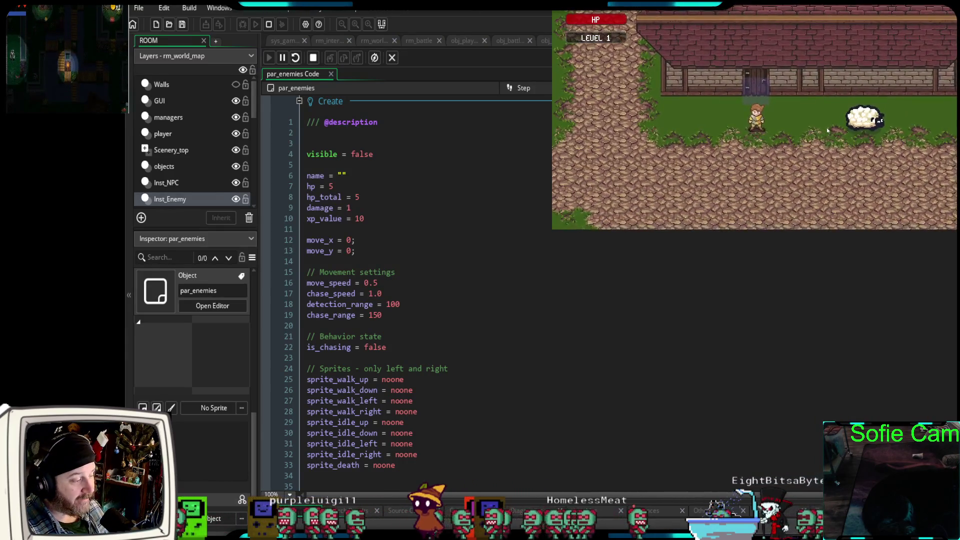
key("Down")
key("Left")
key("Right")
key("Left")
key("Down")
key("Down")
key("Right")
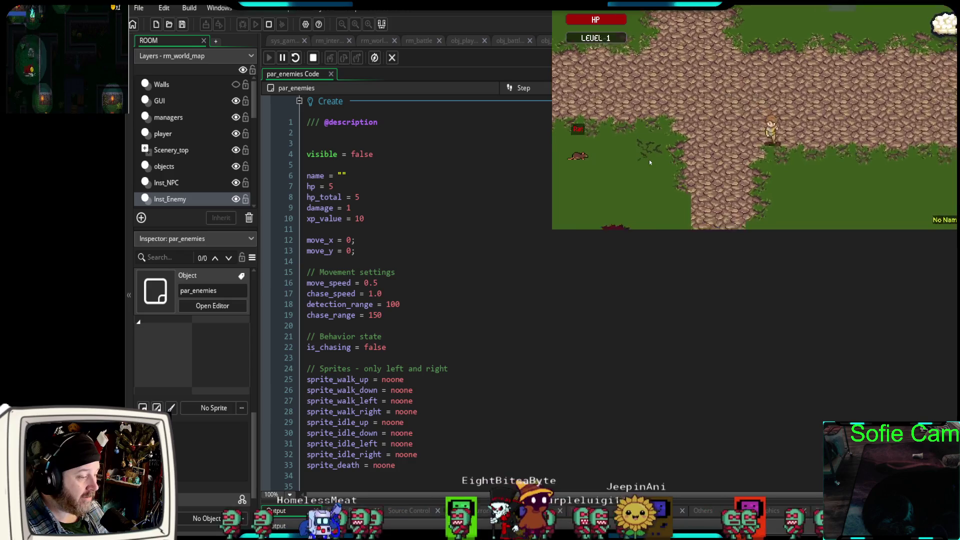
key("Down")
key("Left")
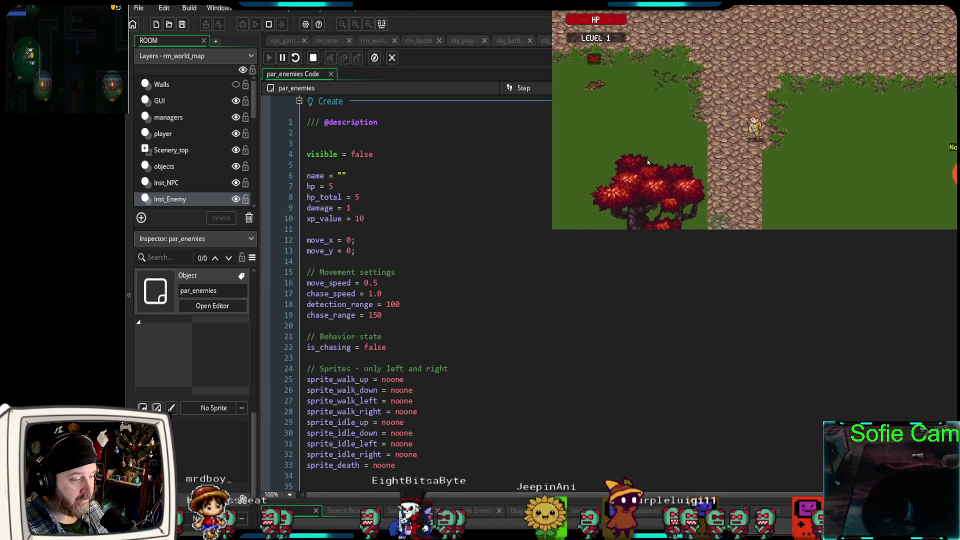
key("Down")
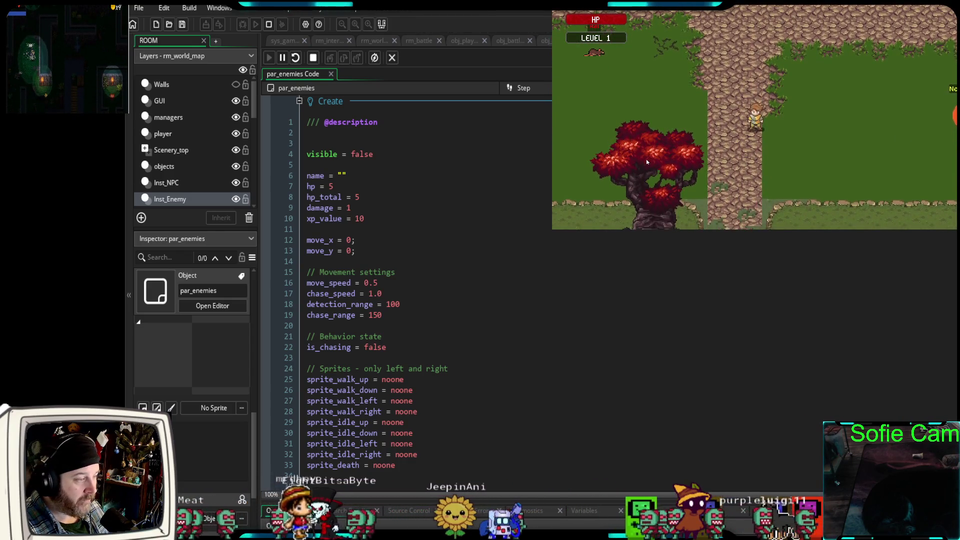
Walk the player toward the hidden enemy, back onto the horizontal path, and then left.
key("Right")
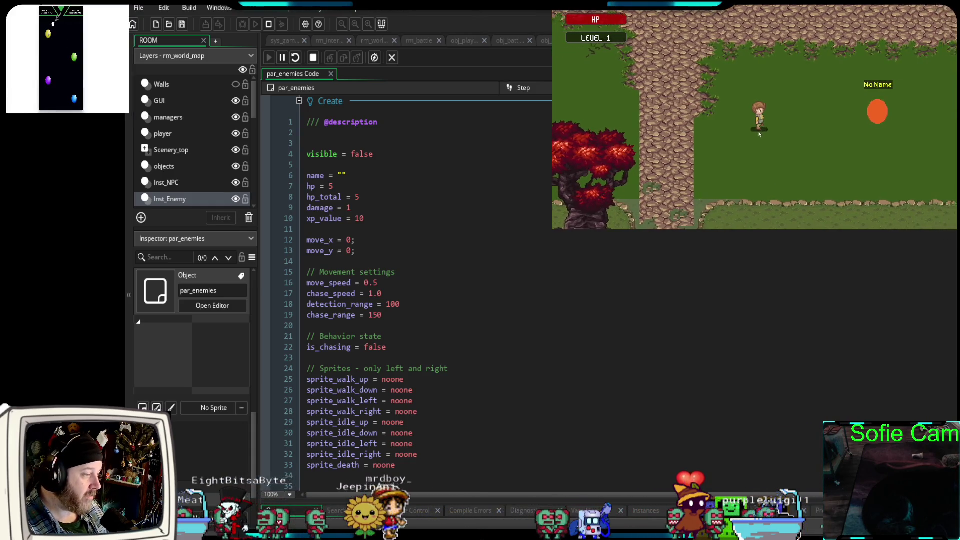
key("Left")
key("Up")
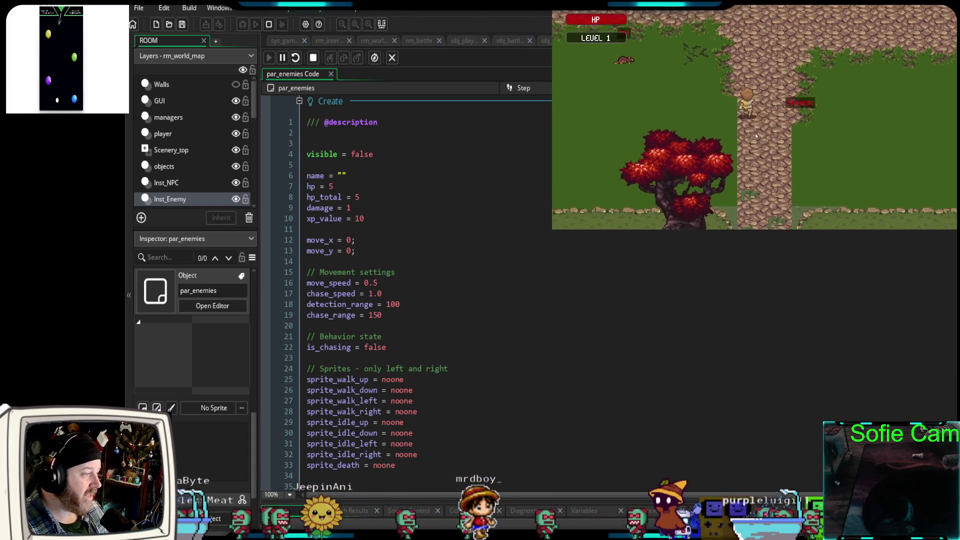
key("Up")
key("Right")
key("Right")
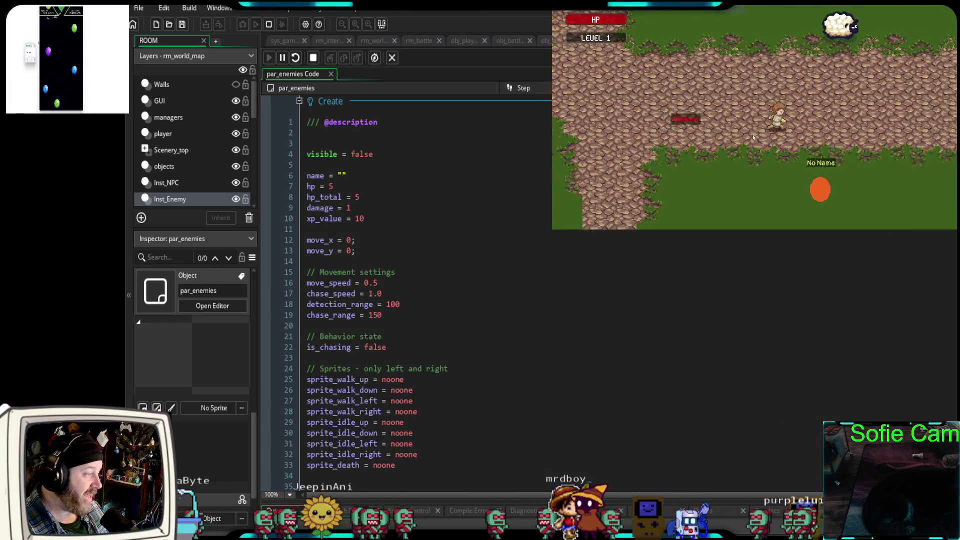
key("Right")
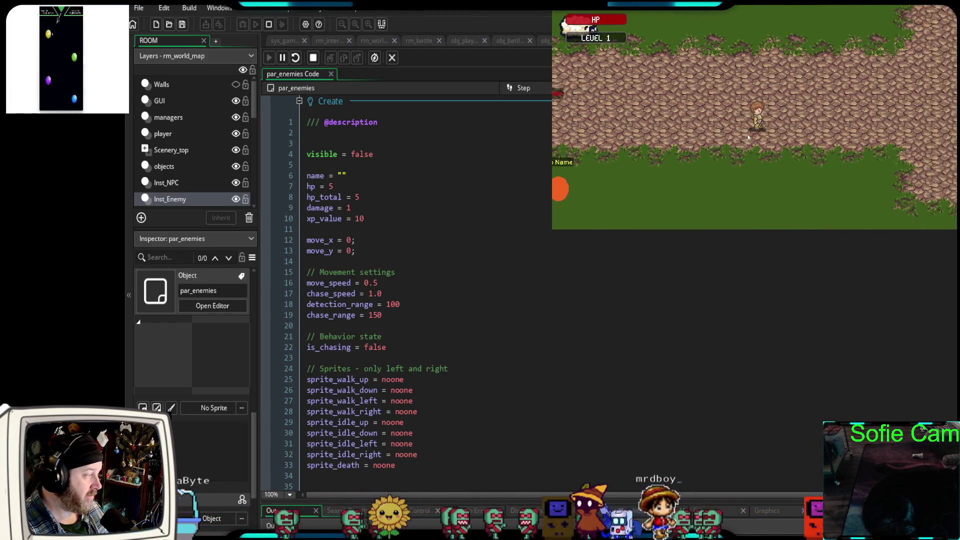
key("Down")
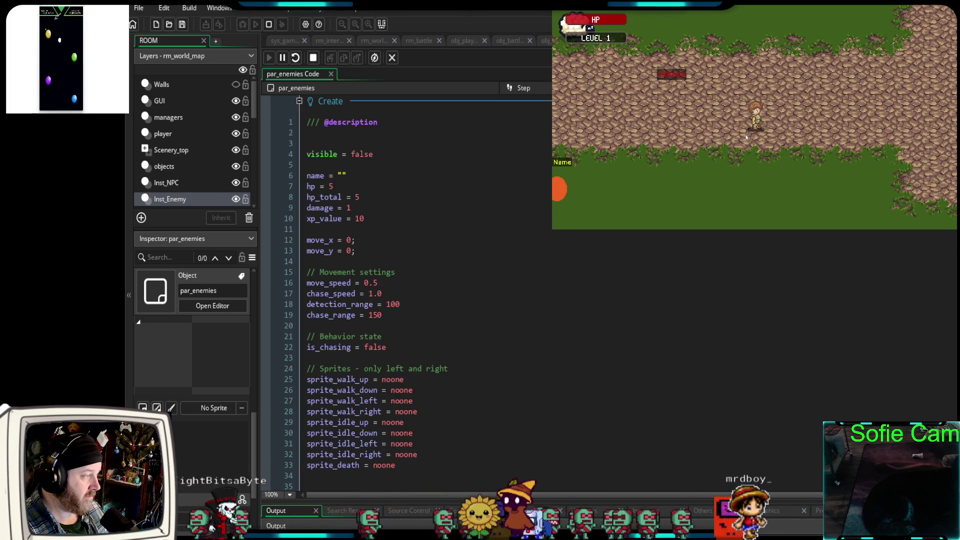
key("Left")
key("Up")
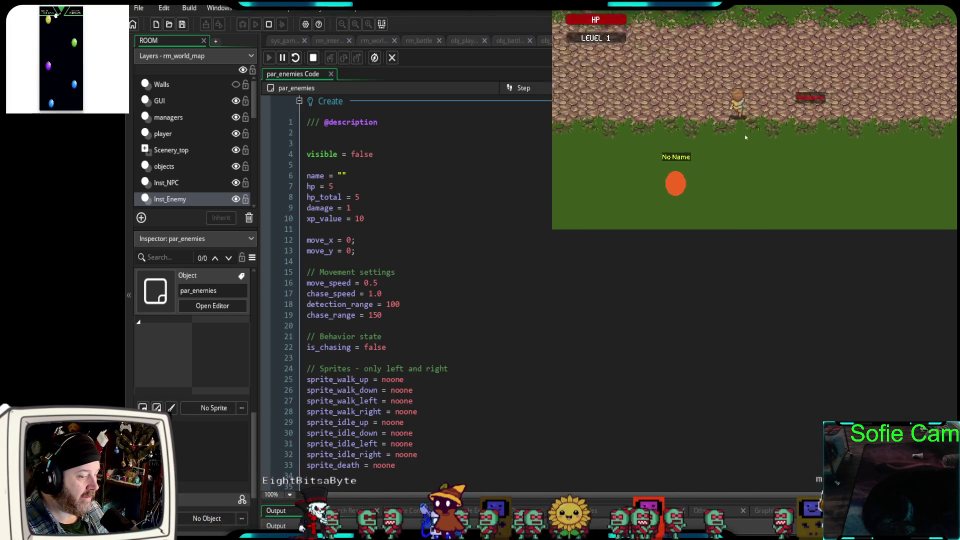
key("Left")
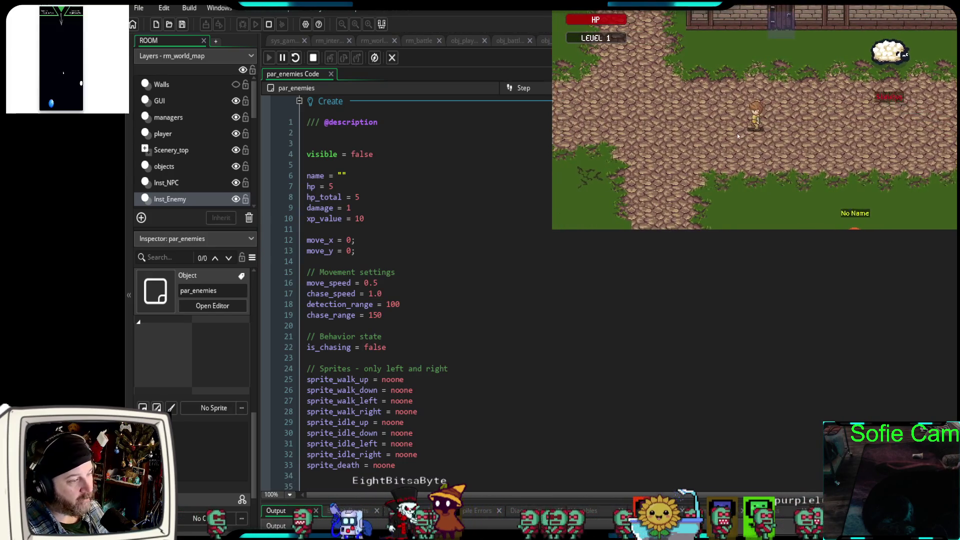
key("Left")
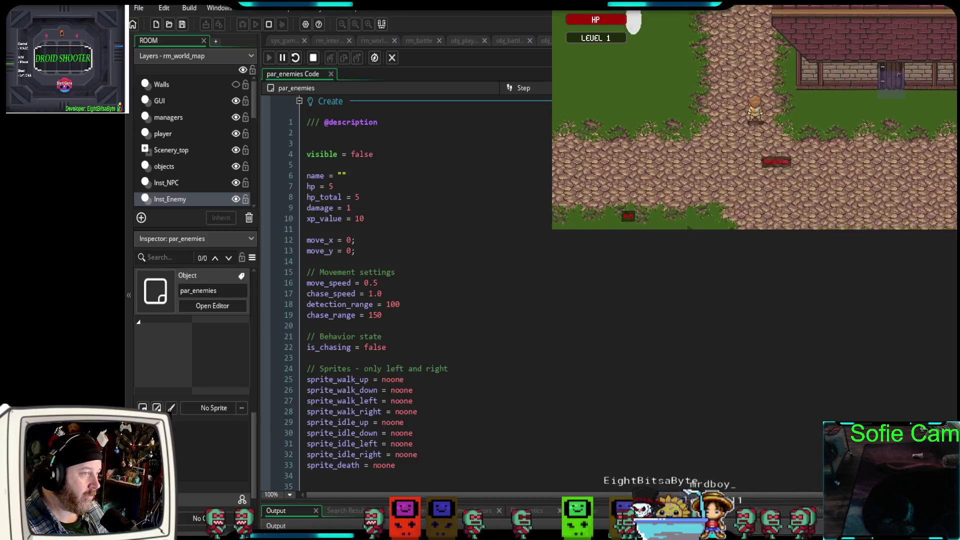
key("Left")
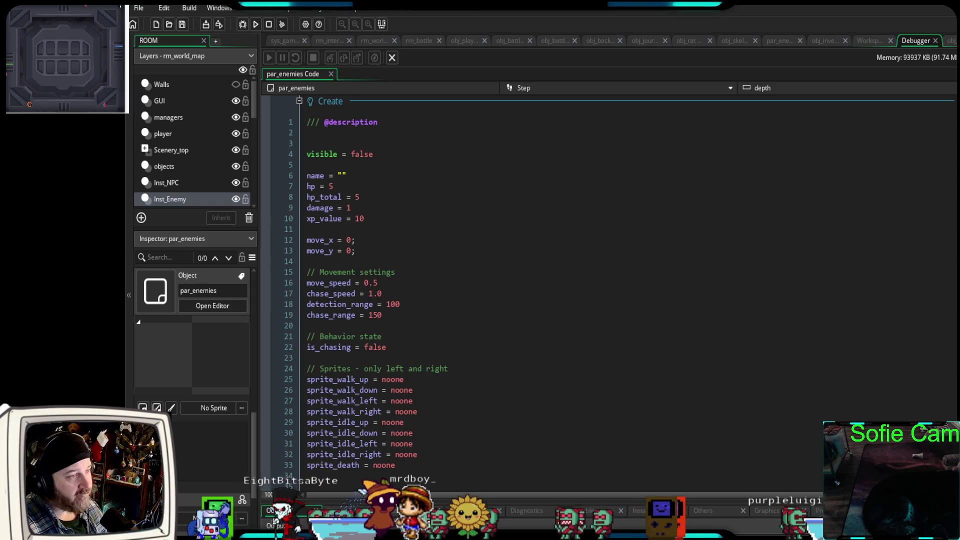
In the par_enemies Draw code, select the is_hidden exit block and the draw_self() line.
left_click(779, 40)
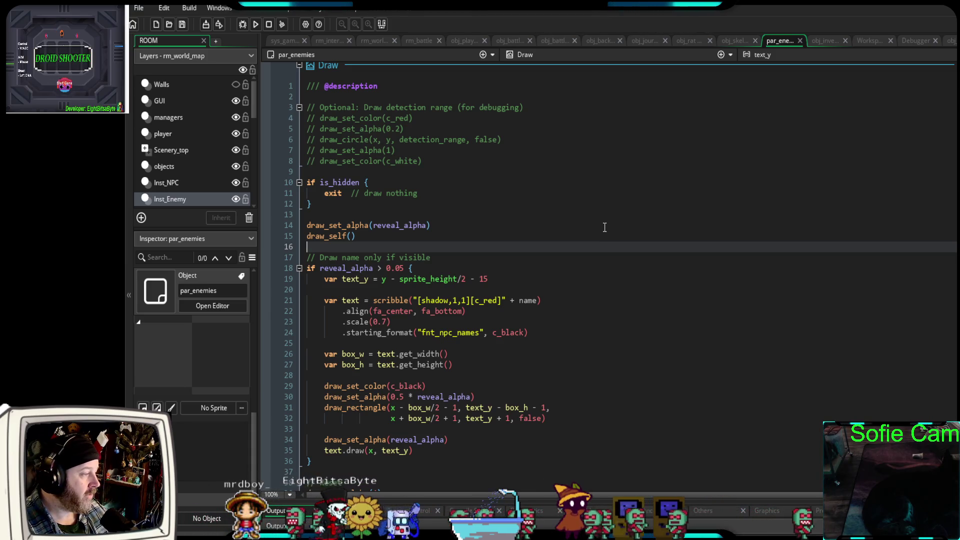
scroll(600, 231, "down", 2)
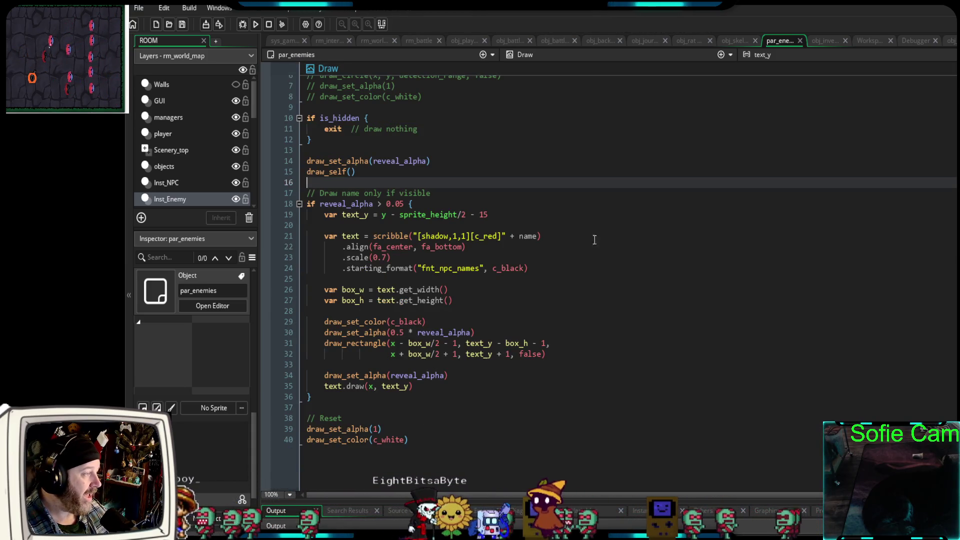
mouse_move(312, 140)
left_mouse_down()
mouse_move(350, 127)
mouse_move(293, 118)
left_mouse_up()
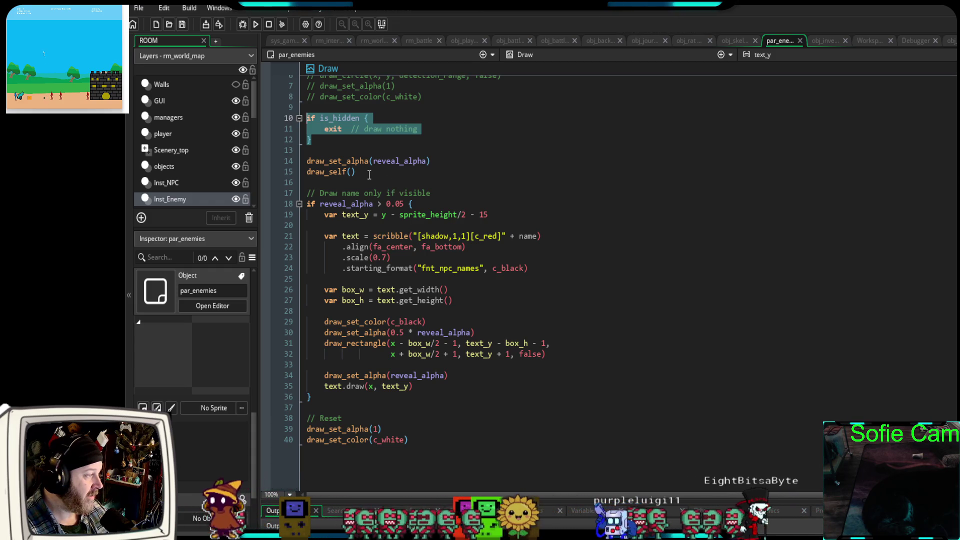
left_click_drag(364, 171, 309, 172)
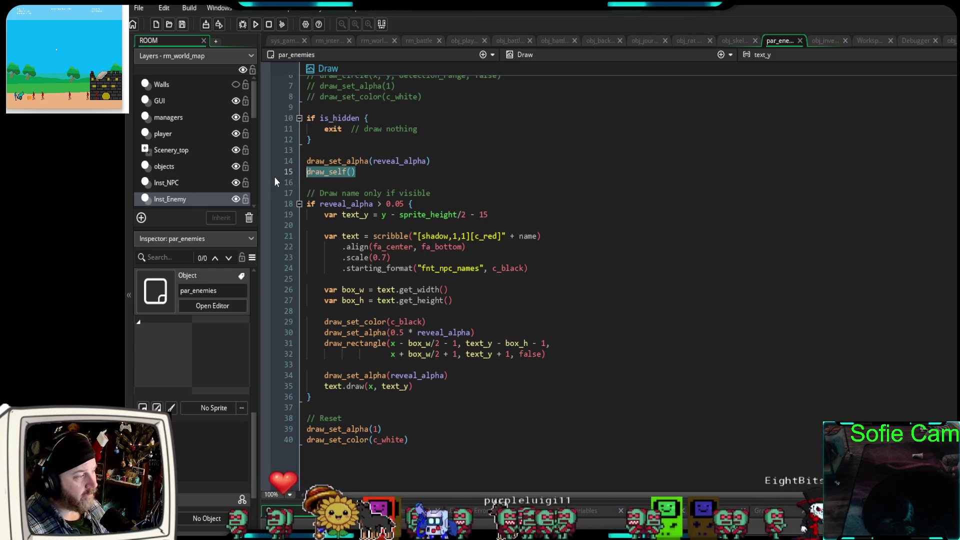
Select the reveal_alpha and draw_self() lines together, then launch the game in debug mode.
scroll(466, 331, "up", 4)
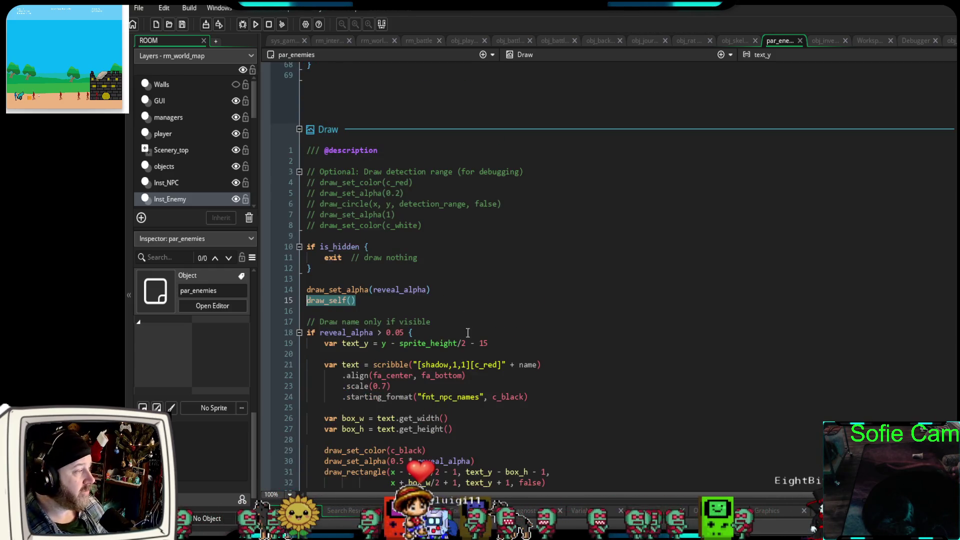
scroll(469, 333, "down", 4)
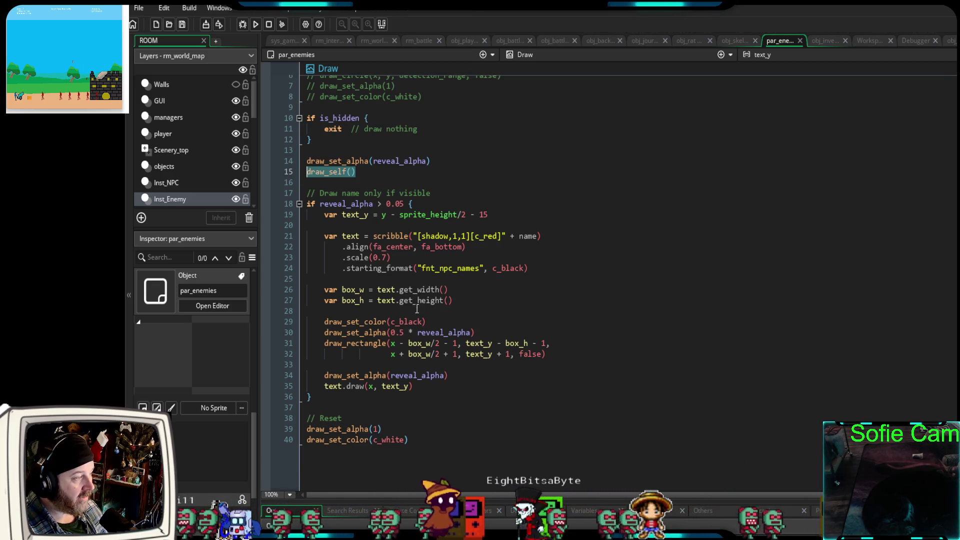
scroll(356, 283, "up", 2)
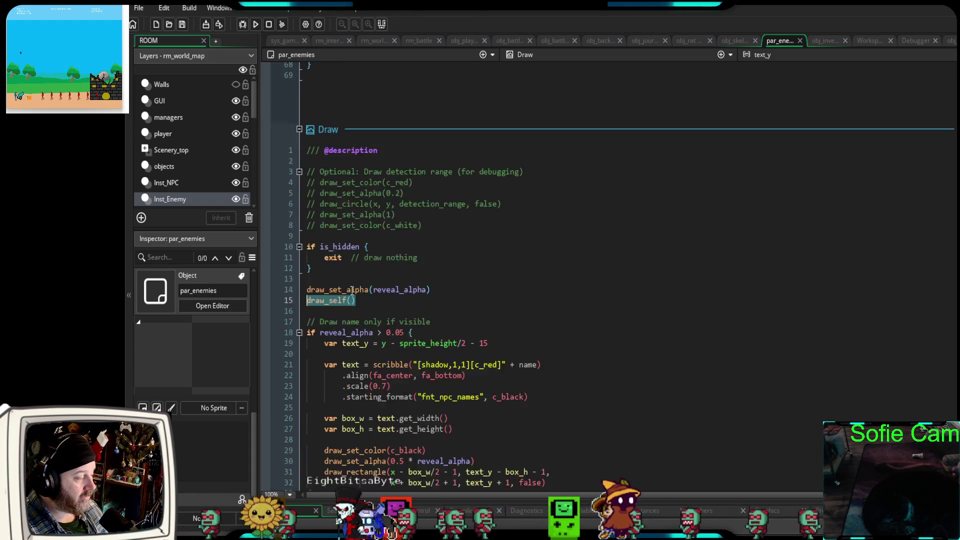
scroll(352, 288, "up", 3)
scroll(354, 291, "down", 3)
scroll(354, 292, "up", 3)
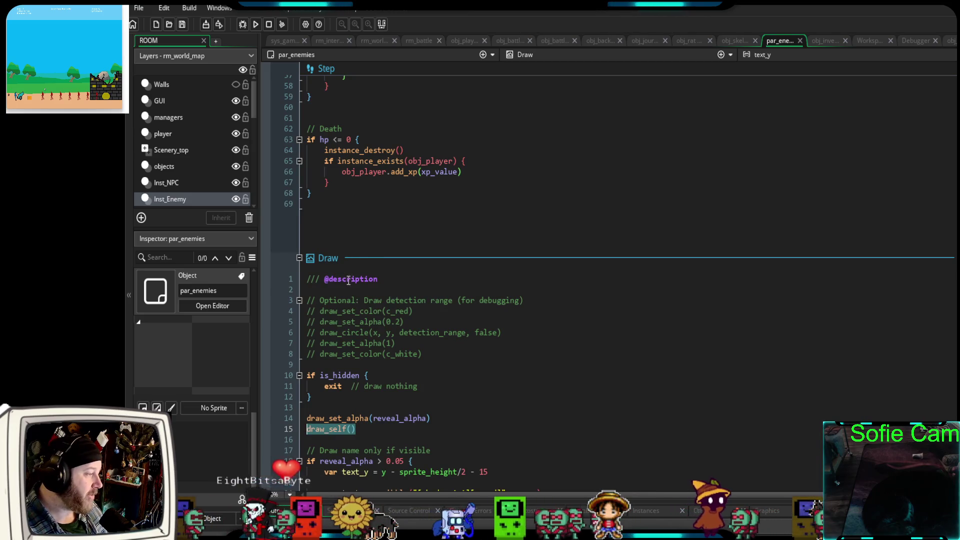
left_click(276, 290)
mouse_move(356, 429)
left_mouse_down()
mouse_move(307, 418)
mouse_move(290, 431)
mouse_move(320, 380)
mouse_move(306, 290)
left_mouse_up()
left_click(245, 24)
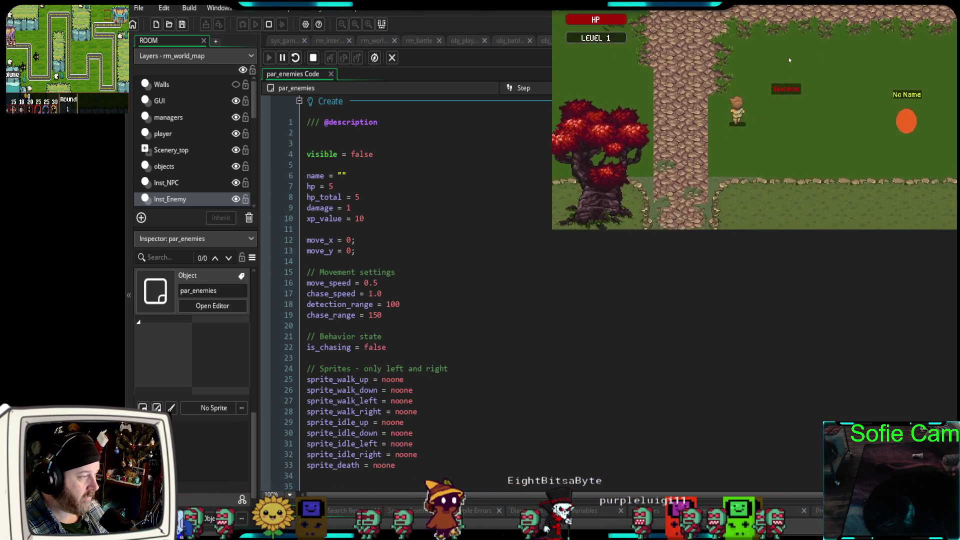
Walk the player up into the village, then down and right along the cobblestone path, and leave the game.
key("Up")
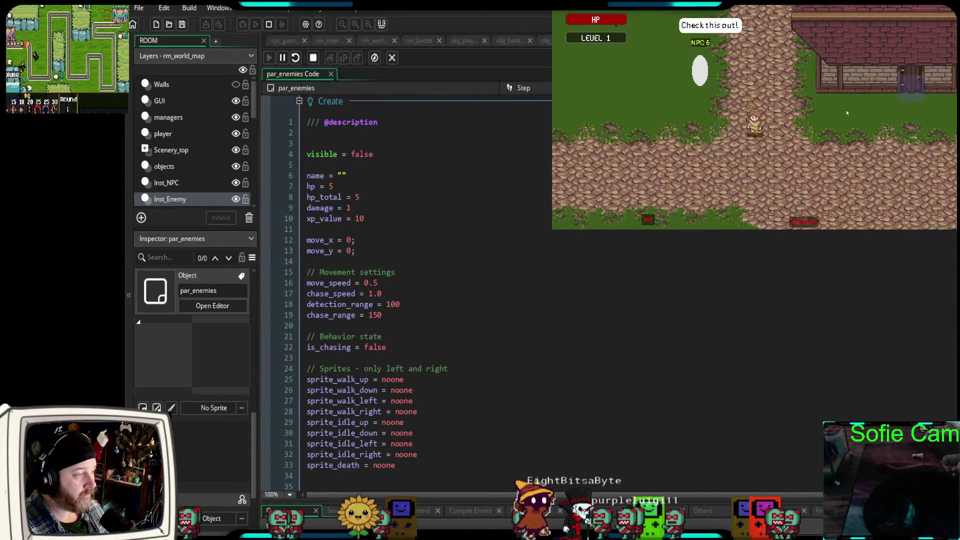
key("Down")
key("Right")
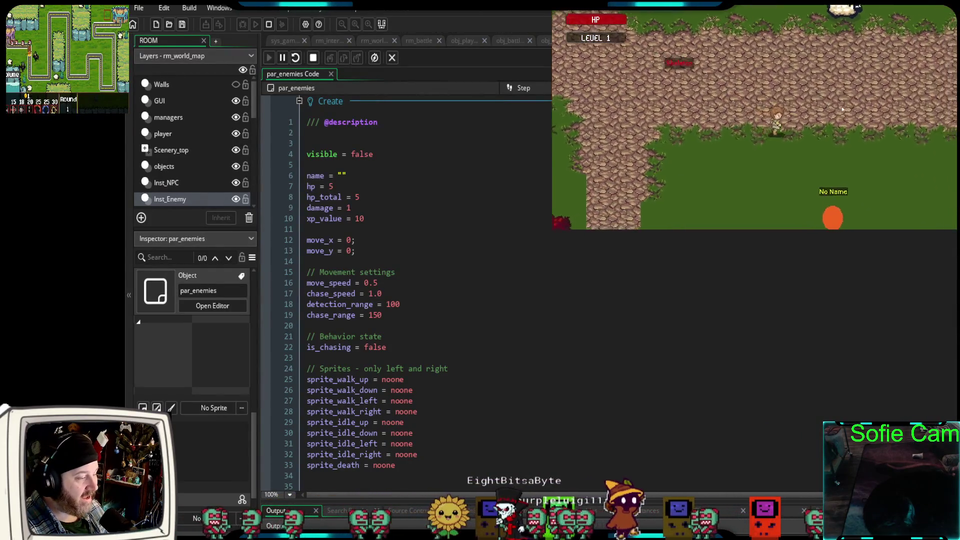
key("Right")
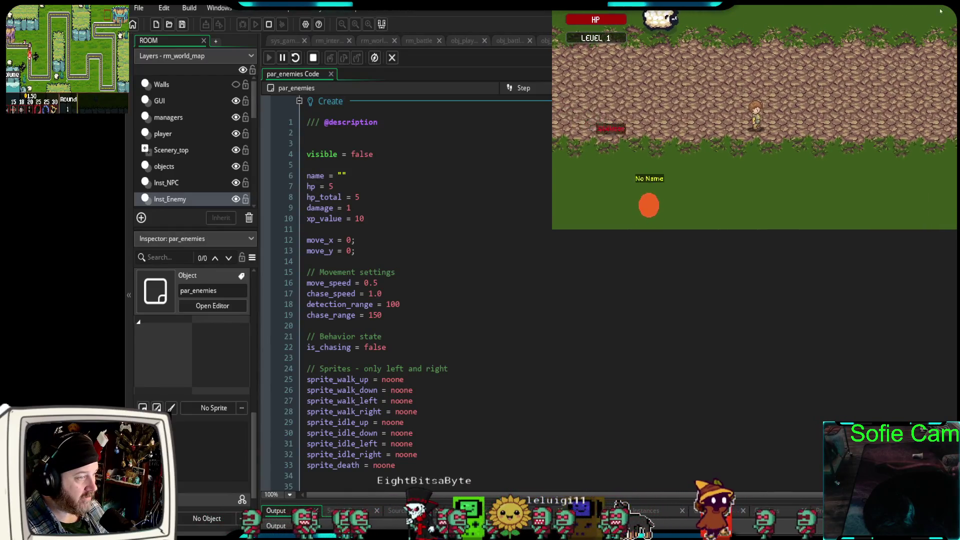
key("alt+Tab")
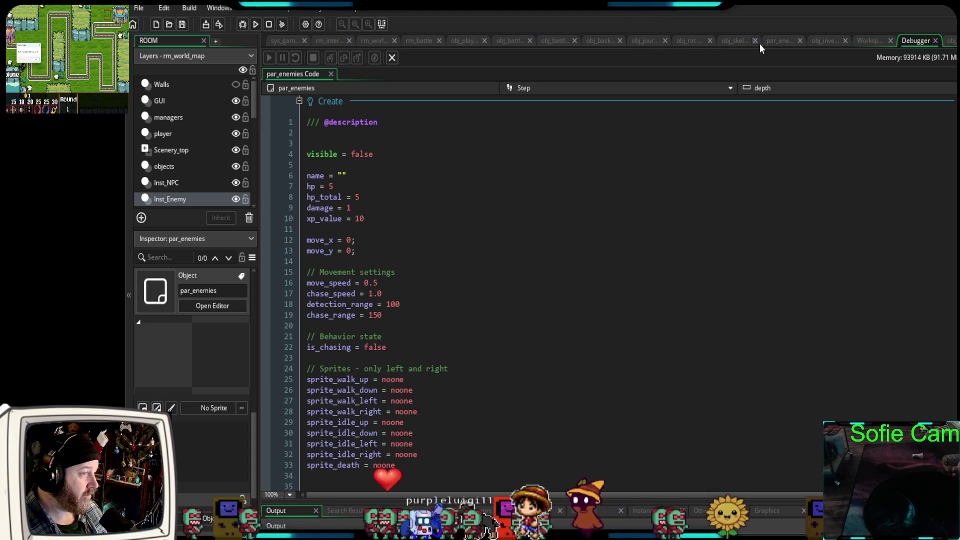
Scroll through the par_enemies code to review its variable settings.
left_click(778, 43)
scroll(595, 207, "up", 10)
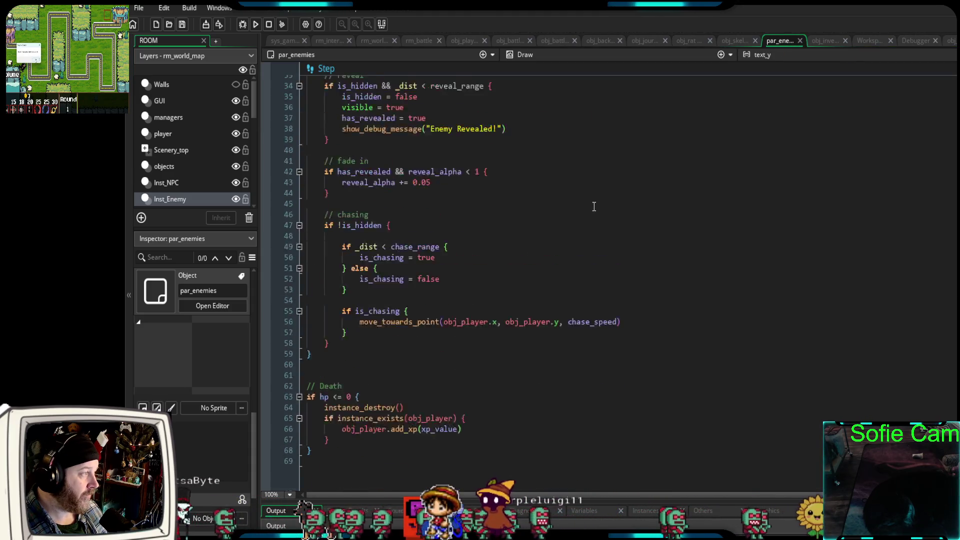
scroll(595, 208, "up", 5)
scroll(595, 208, "down", 10)
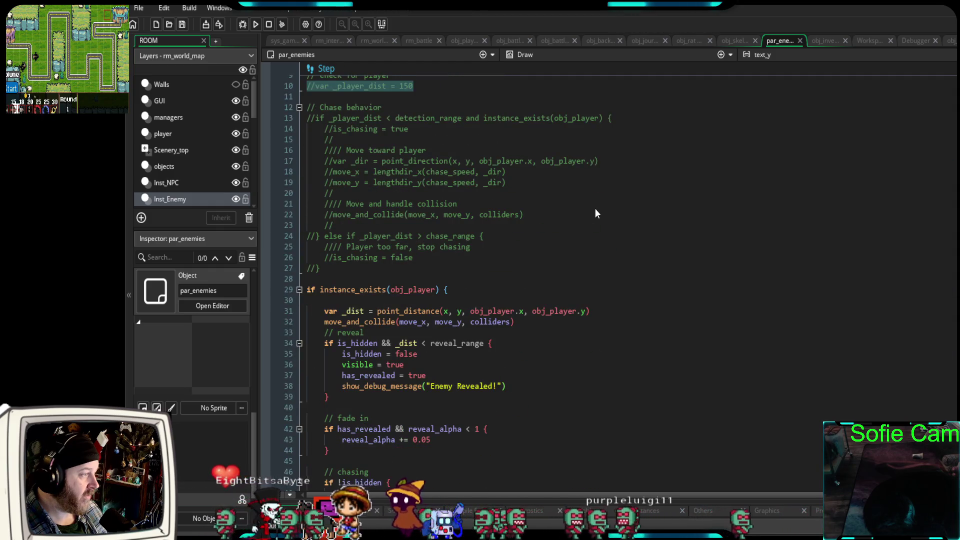
scroll(595, 209, "up", 2)
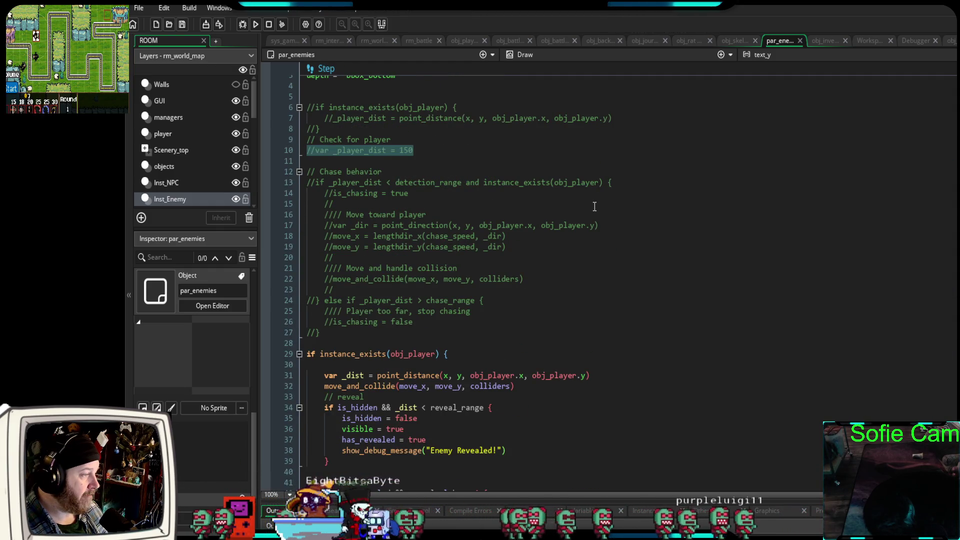
scroll(595, 207, "up", 15)
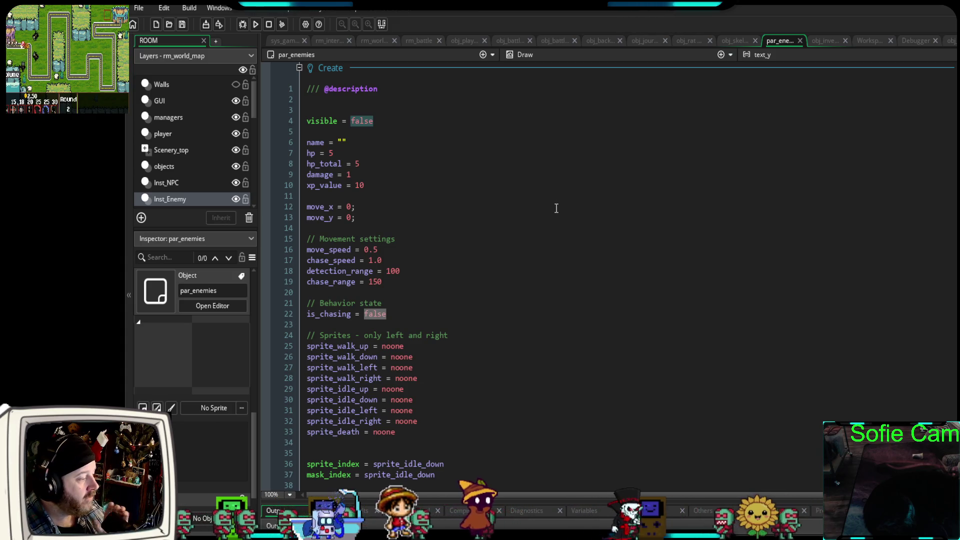
scroll(552, 208, "down", 4)
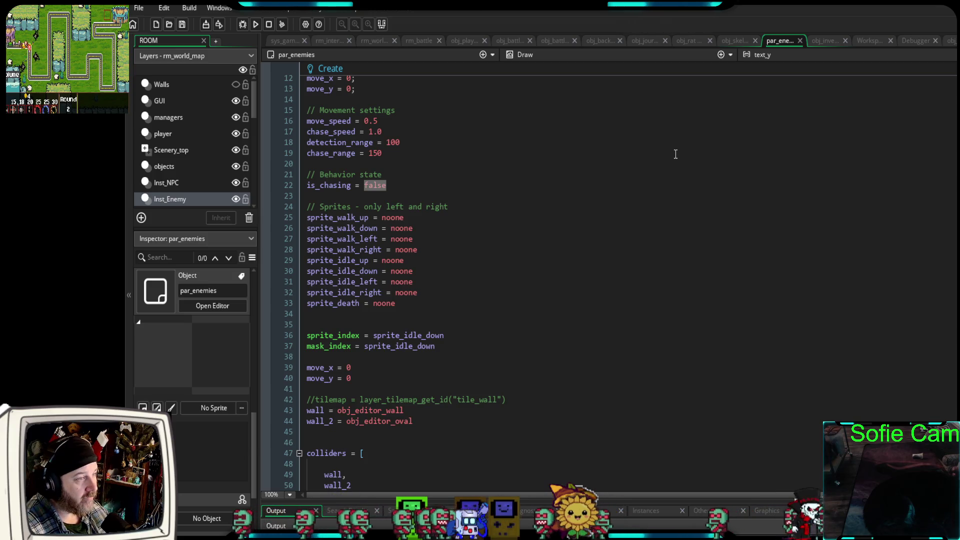
Look over obj_skeleton's code and place the caret below event_inherited().
left_click(732, 40)
scroll(591, 188, "down", 10)
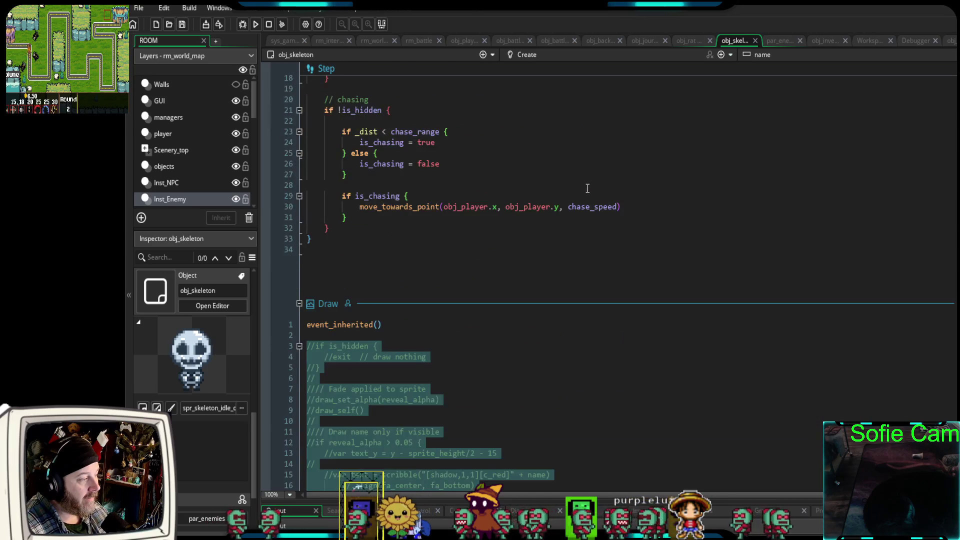
scroll(588, 188, "down", 6)
left_click(572, 196)
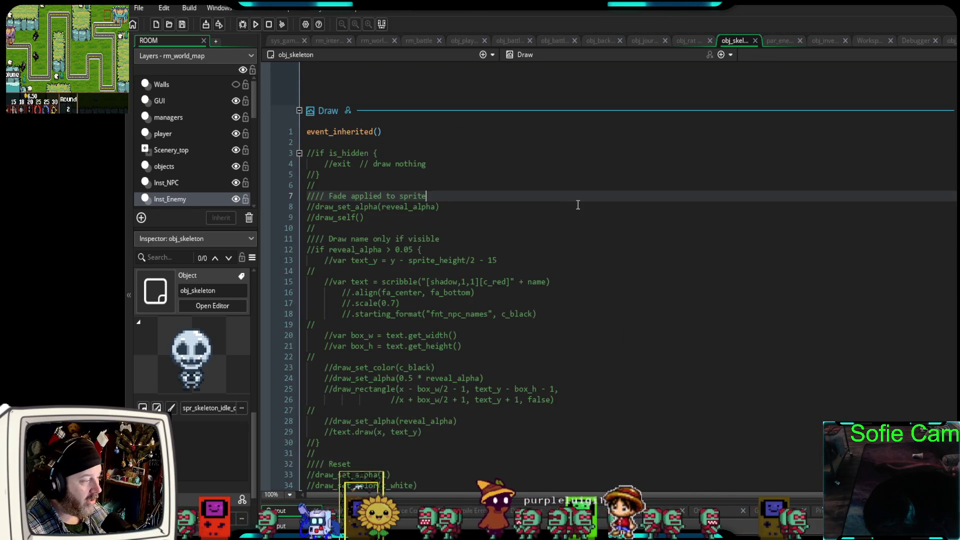
scroll(565, 205, "down", 2)
scroll(563, 207, "up", 6)
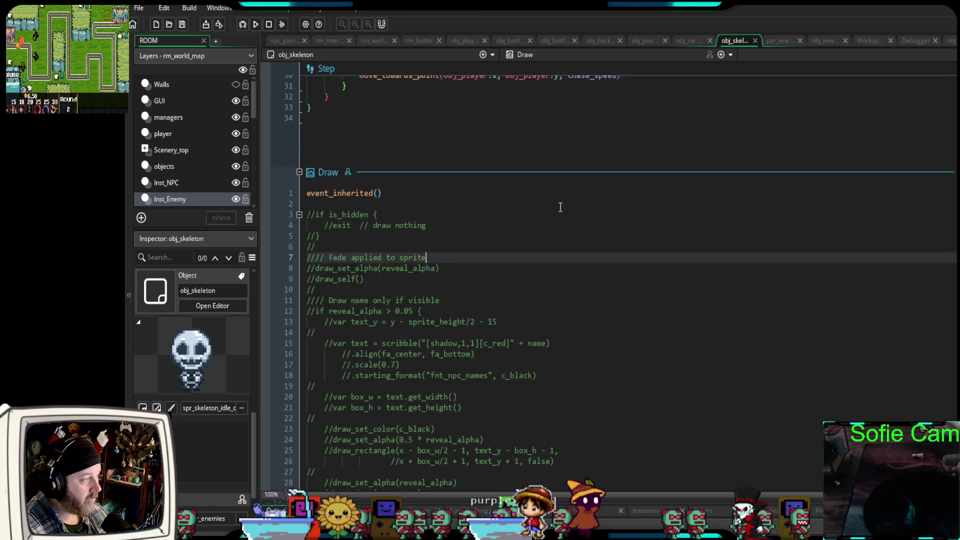
left_click(364, 269)
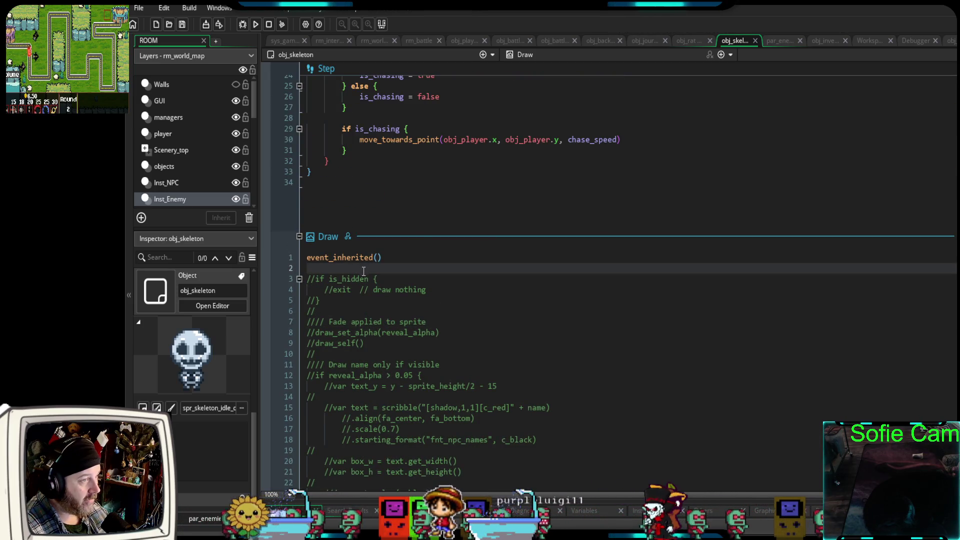
Check par_enemies' reveal_range line, then return to the top of obj_skeleton's Create event.
left_click(773, 43)
scroll(631, 181, "down", 15)
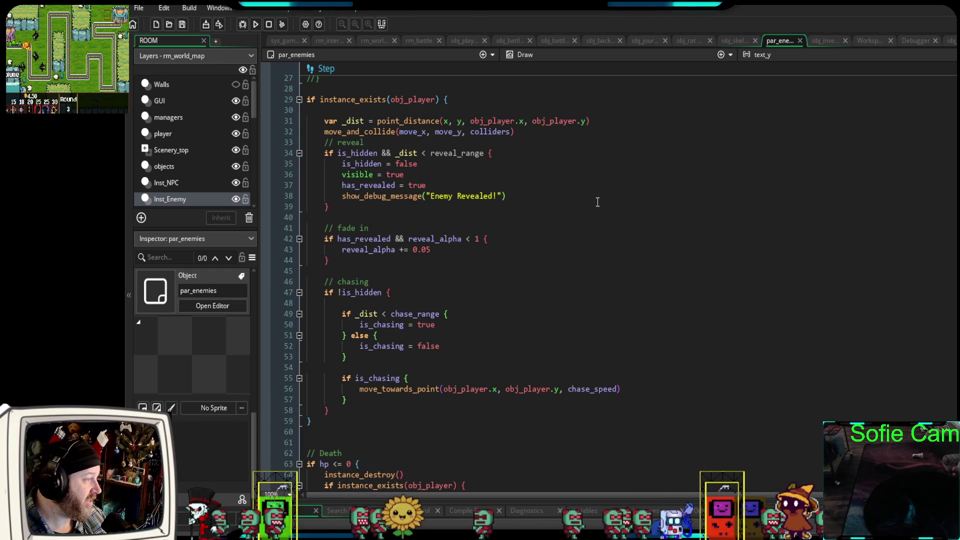
left_click(475, 154)
scroll(466, 198, "up", 20)
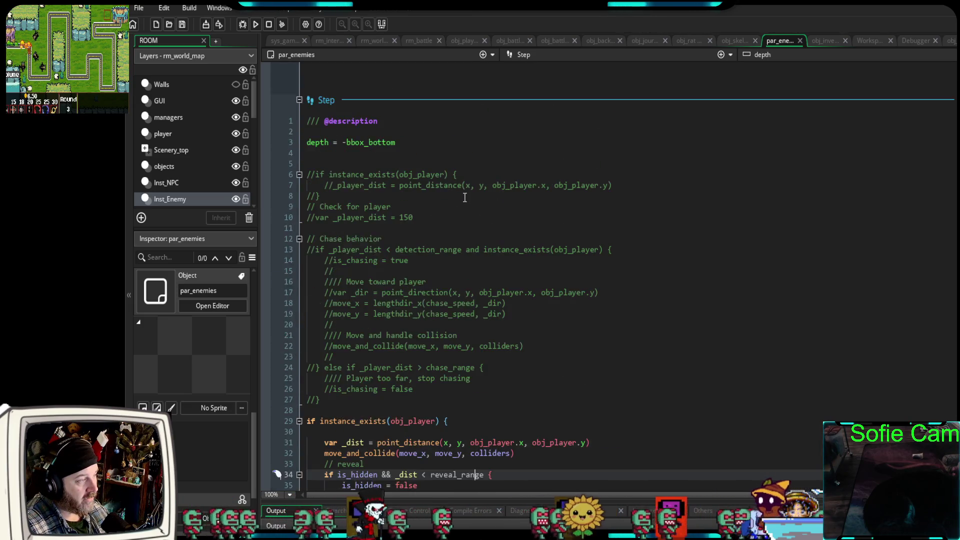
scroll(463, 196, "up", 6)
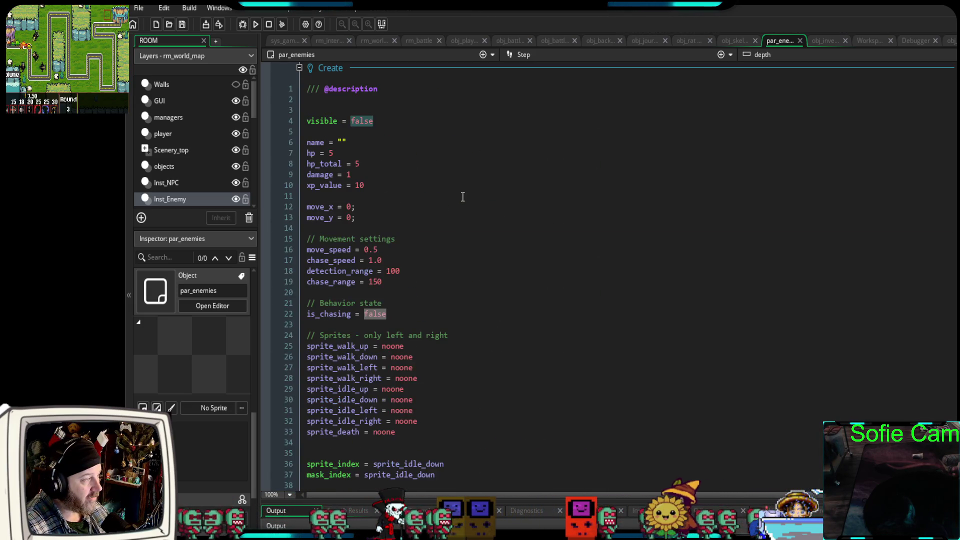
scroll(462, 197, "down", 8)
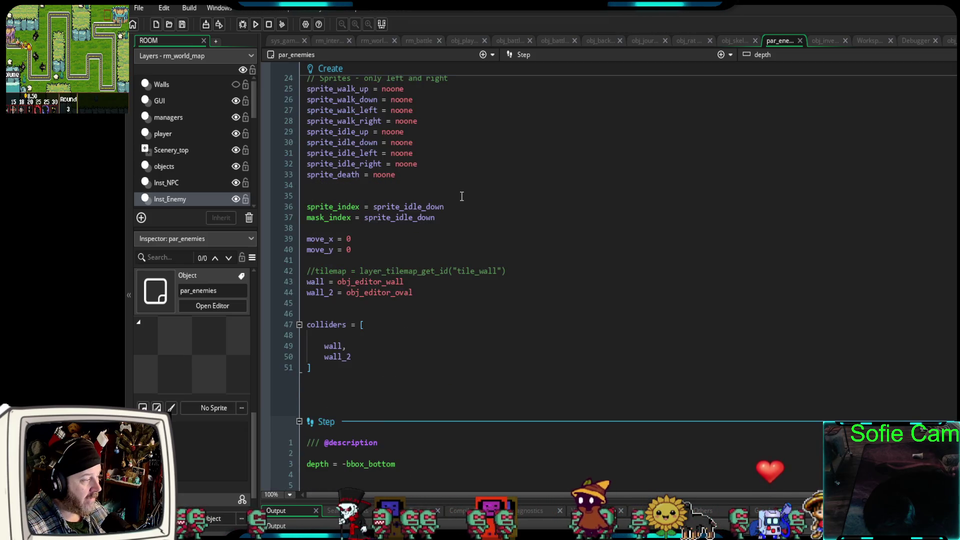
scroll(466, 208, "up", 2)
scroll(466, 208, "up", 2)
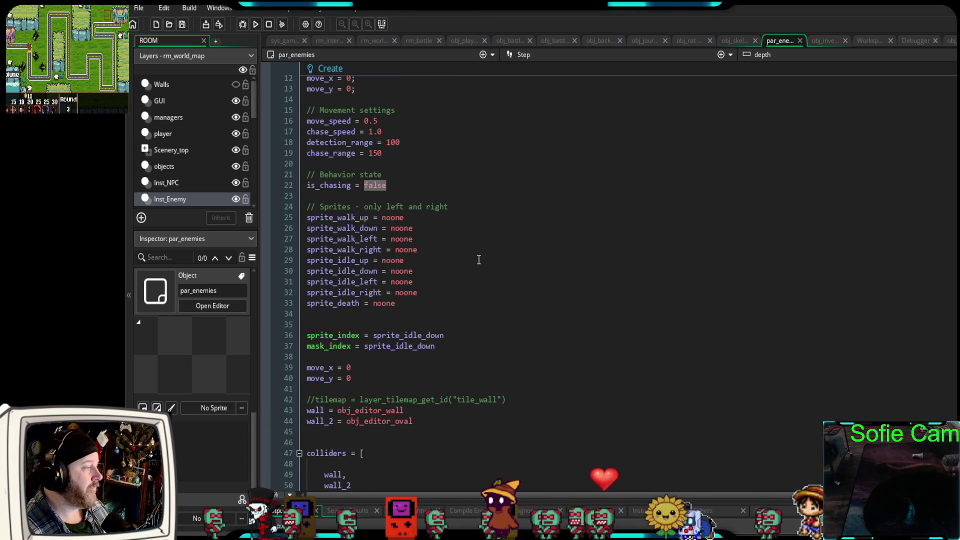
left_click(736, 42)
scroll(447, 259, "up", 15)
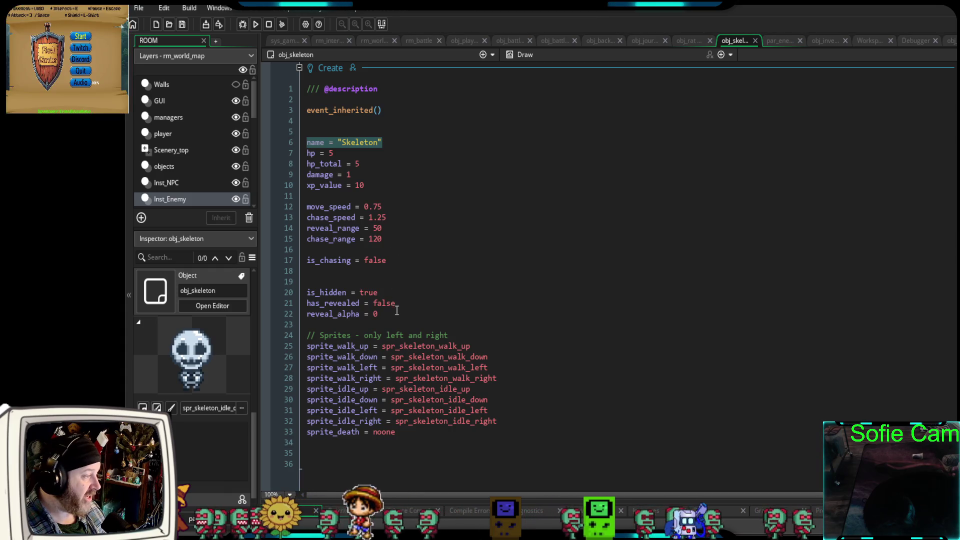
Comment out obj_skeleton's Create lines 12–22 (movement, chase and reveal variables) with Ctrl+K.
mouse_move(381, 314)
left_mouse_down()
mouse_move(306, 206)
mouse_move(306, 153)
mouse_move(298, 212)
left_mouse_up()
key("ctrl+c")
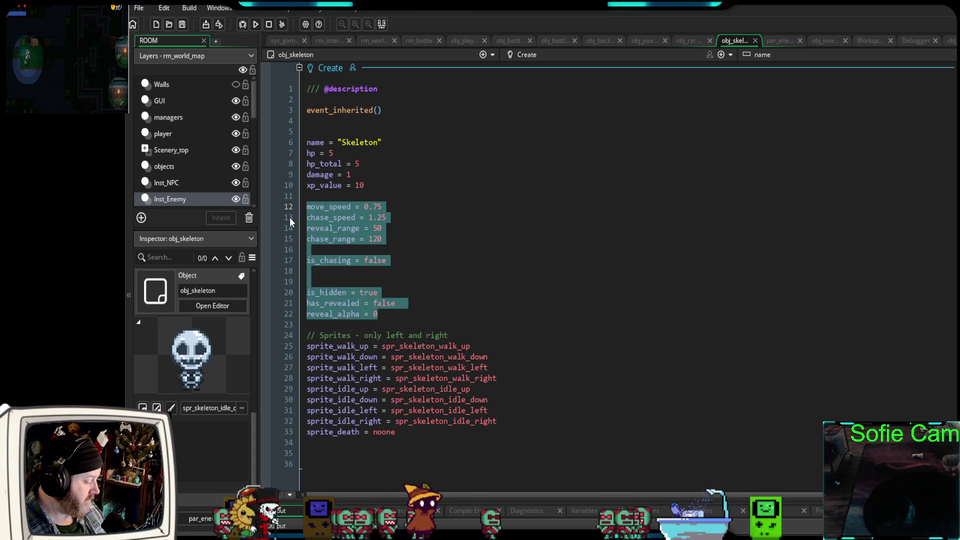
key("ctrl+k")
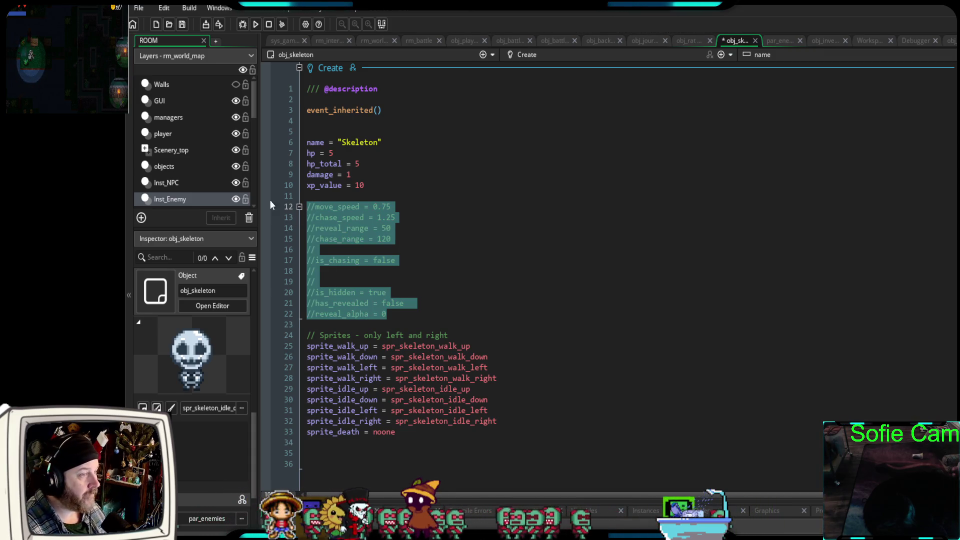
left_click(782, 42)
Paste the skeleton's movement and reveal variables into par_enemies Create at line 20.
scroll(400, 230, "up", 2)
left_click(391, 228)
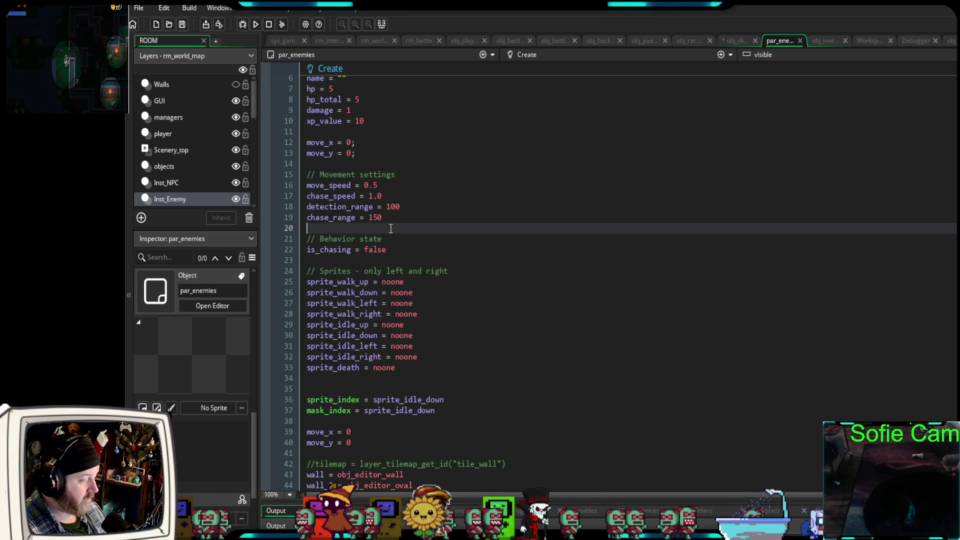
key("ctrl+v")
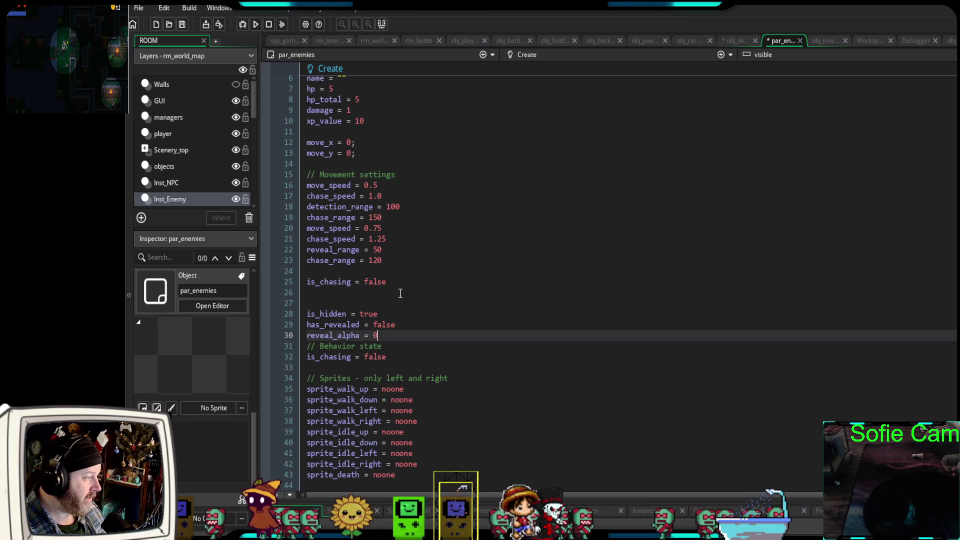
key("Return")
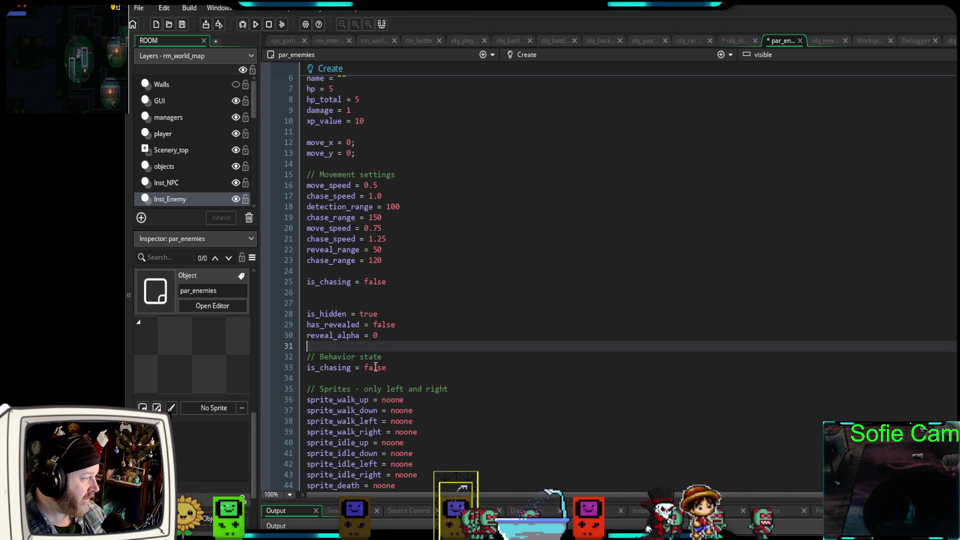
Delete the duplicate is_chasing, old chase_range = 150, move_speed and chase_speed lines.
left_click_drag(396, 282, 292, 282)
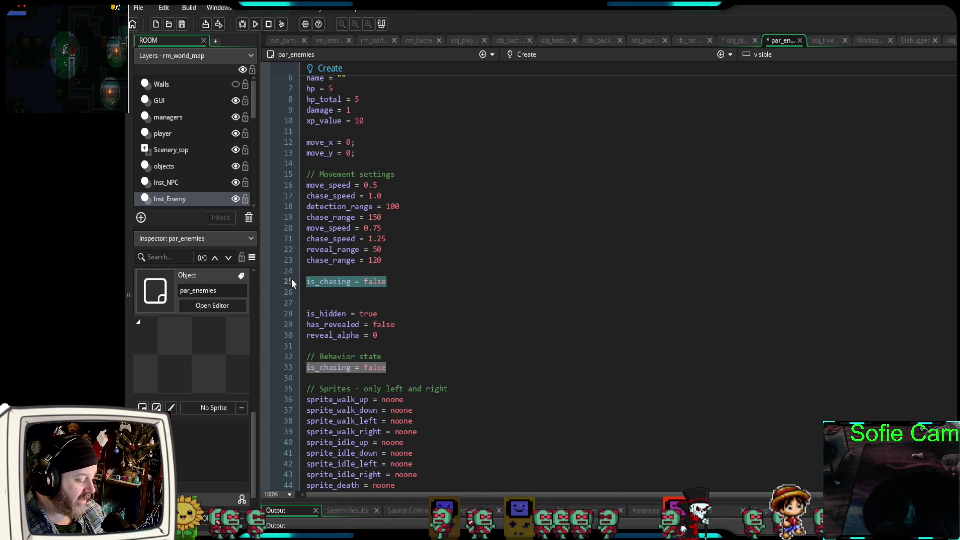
key("Delete")
key("Delete")
key("Delete")
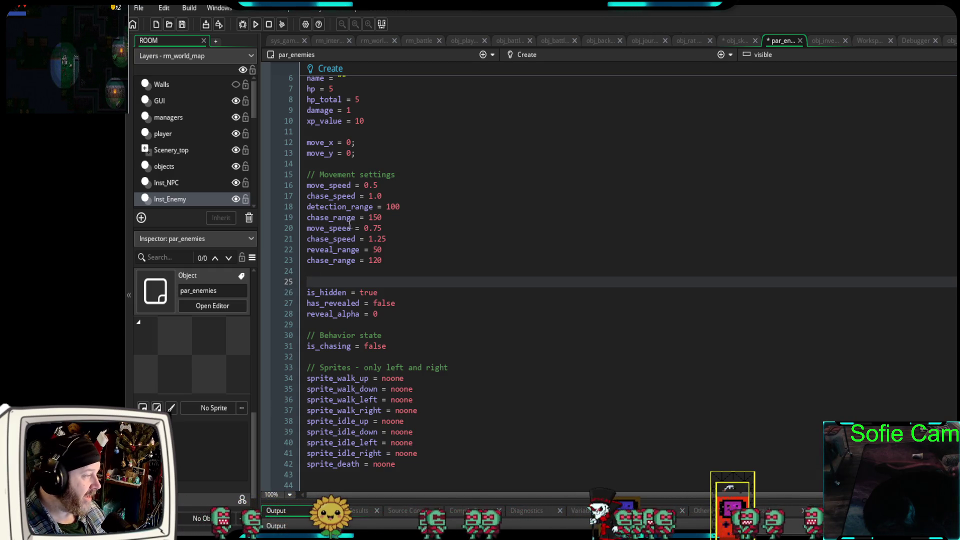
mouse_move(388, 217)
left_mouse_down()
mouse_move(304, 207)
mouse_move(300, 217)
left_mouse_up()
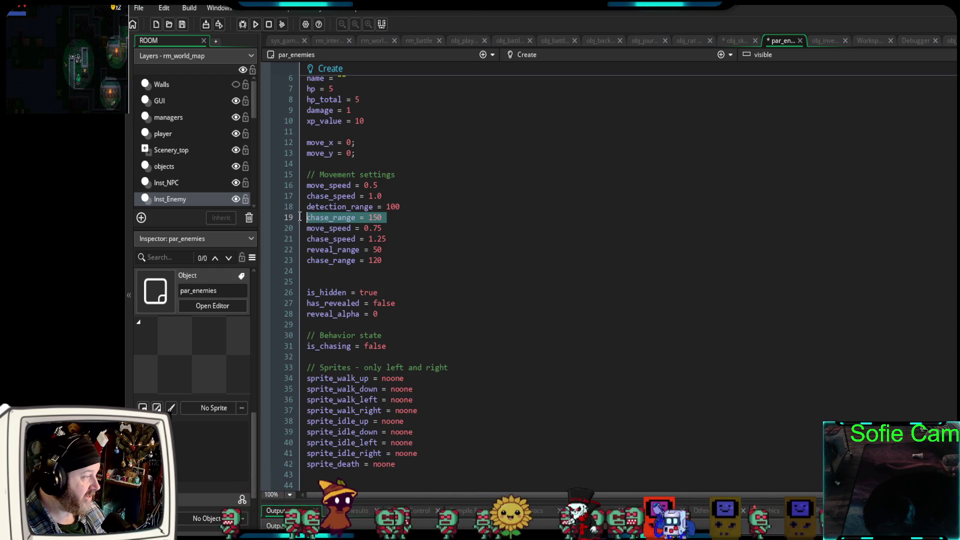
key("Delete")
key("Delete")
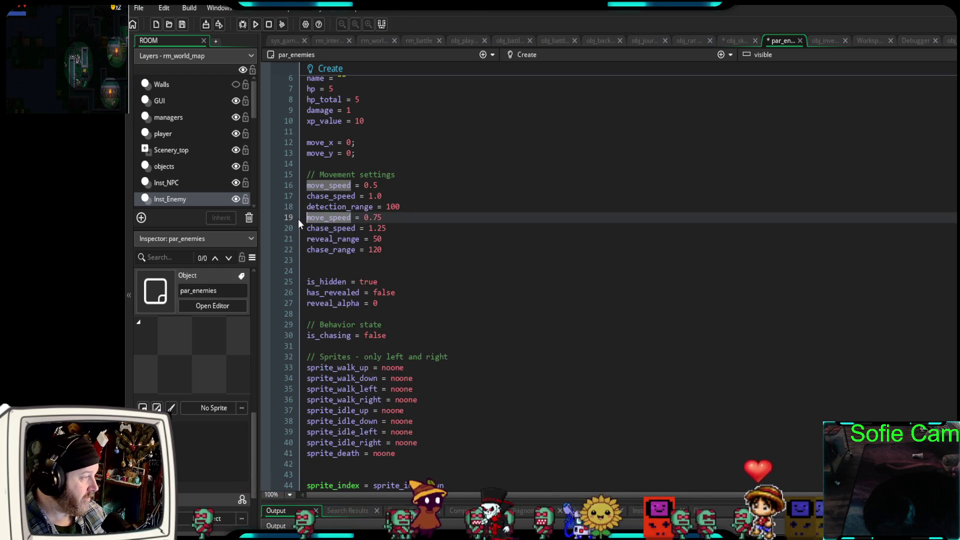
left_click_drag(400, 210, 306, 209)
mouse_move(384, 196)
left_mouse_down()
mouse_move(305, 196)
mouse_move(307, 186)
left_mouse_up()
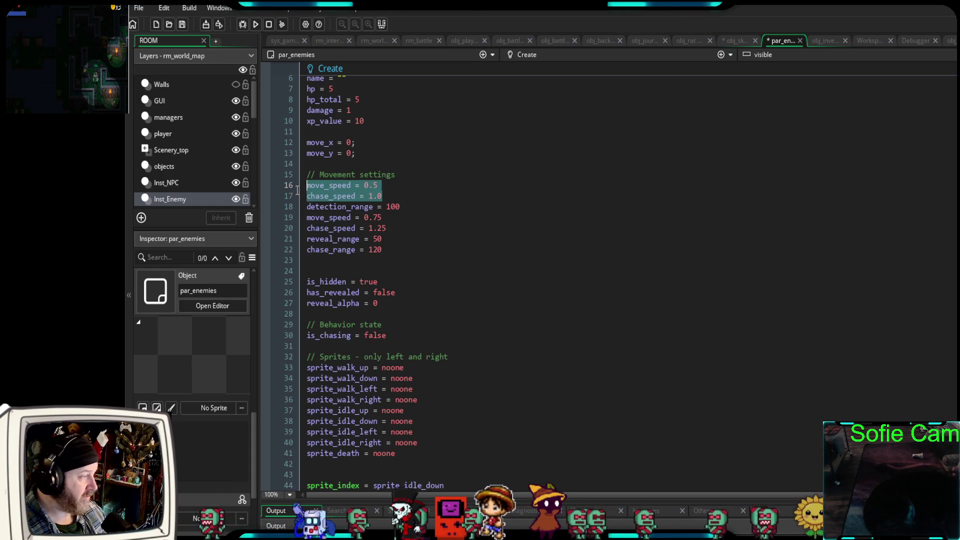
key("BackSpace")
Move detection_range = 100 below chase_range = 120, remove blank lines, and start a debug run.
left_click_drag(406, 195, 300, 196)
key("ctrl+c")
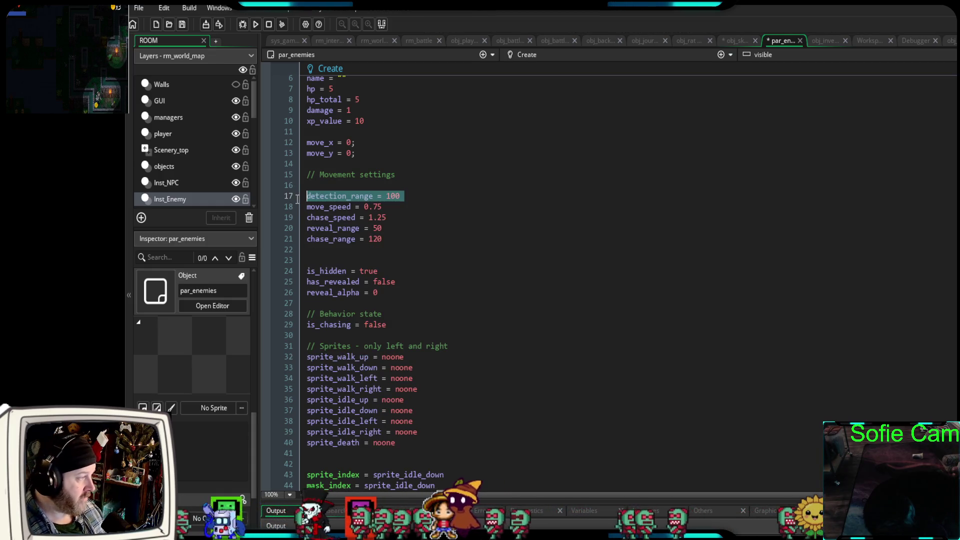
key("BackSpace")
left_click(395, 239)
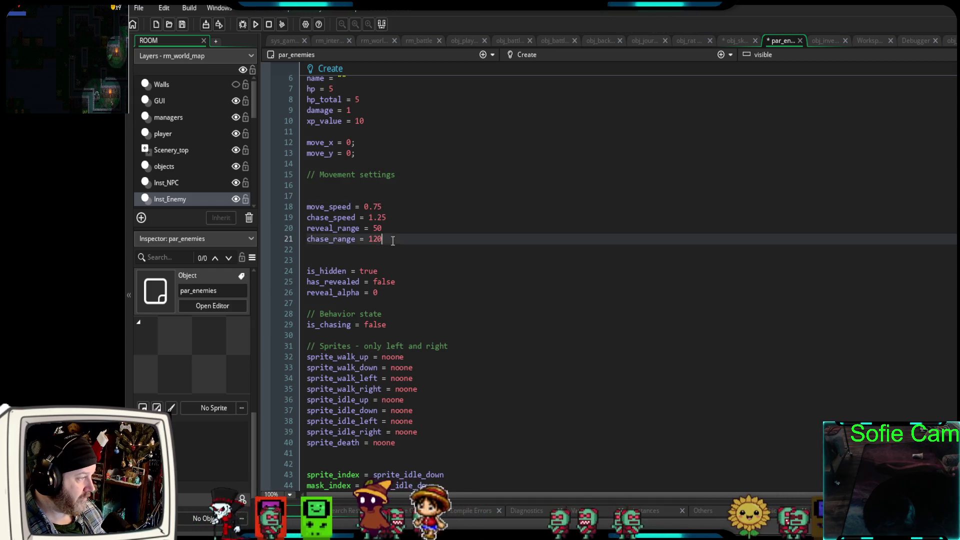
left_click(381, 250)
key("ctrl+v")
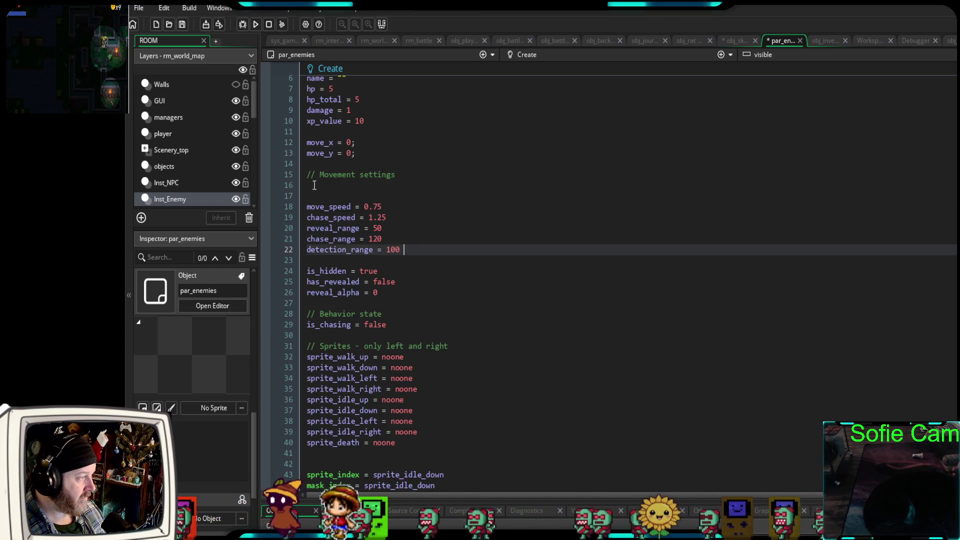
left_click(314, 185)
key("Delete")
key("Delete")
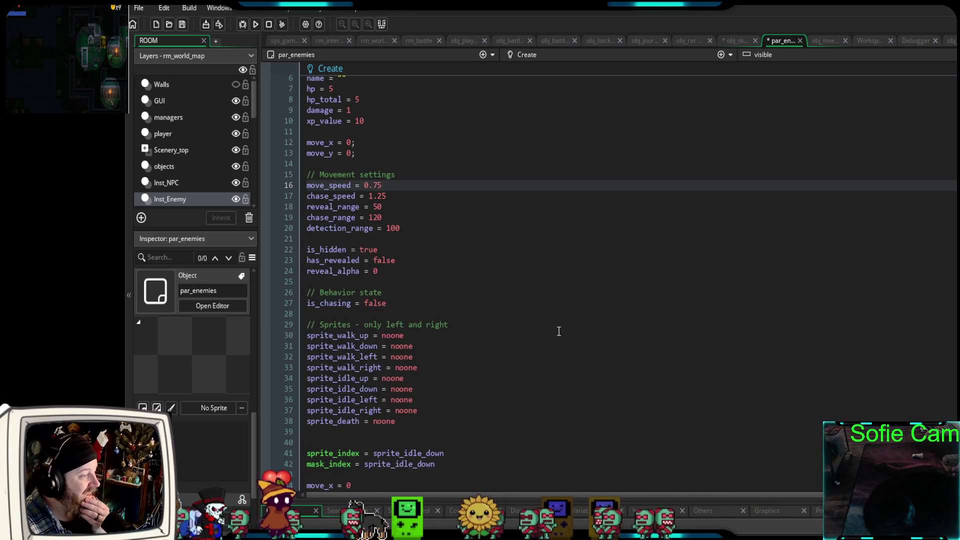
left_click(243, 26)
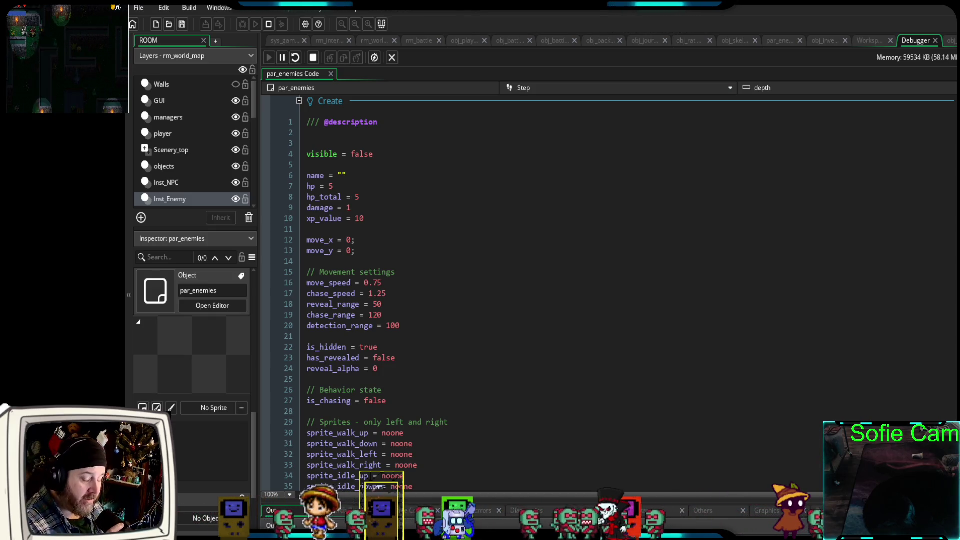
Walk the player out of the tavern and along the outdoor paths, then close the game.
key("alt+Tab")
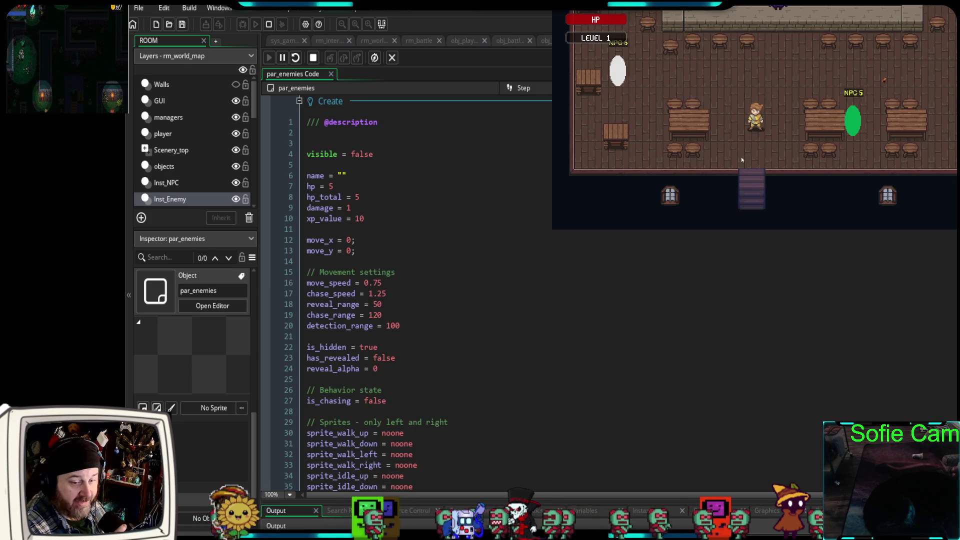
key("Down")
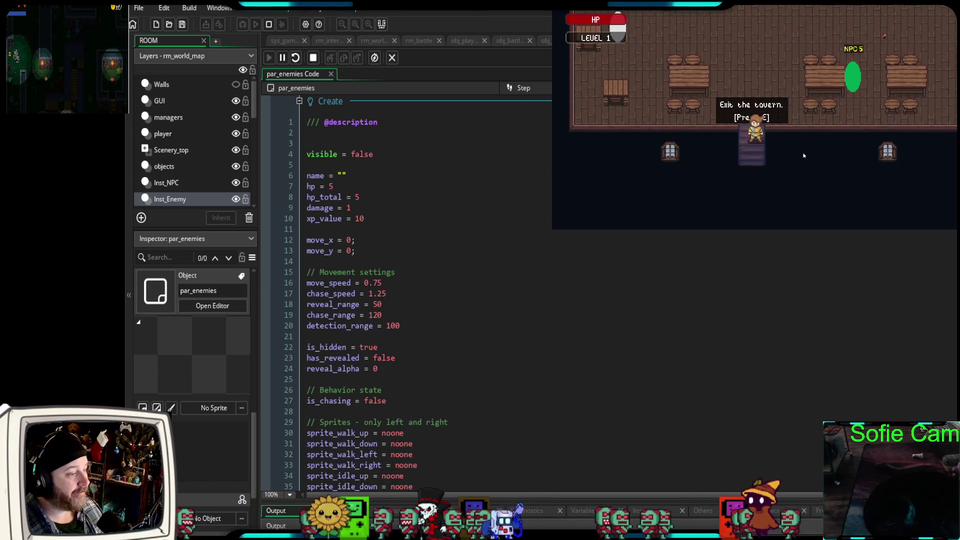
key("Left")
key("Down")
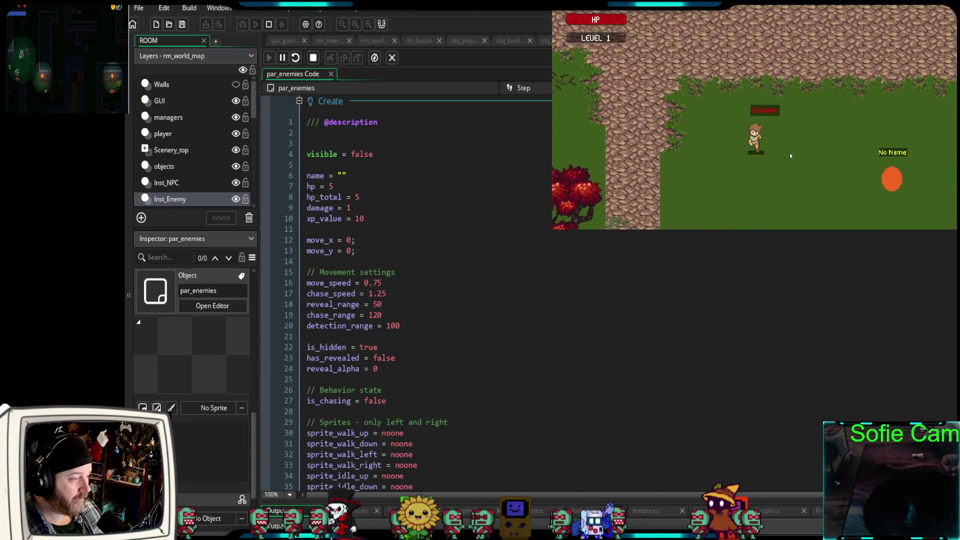
key("Up")
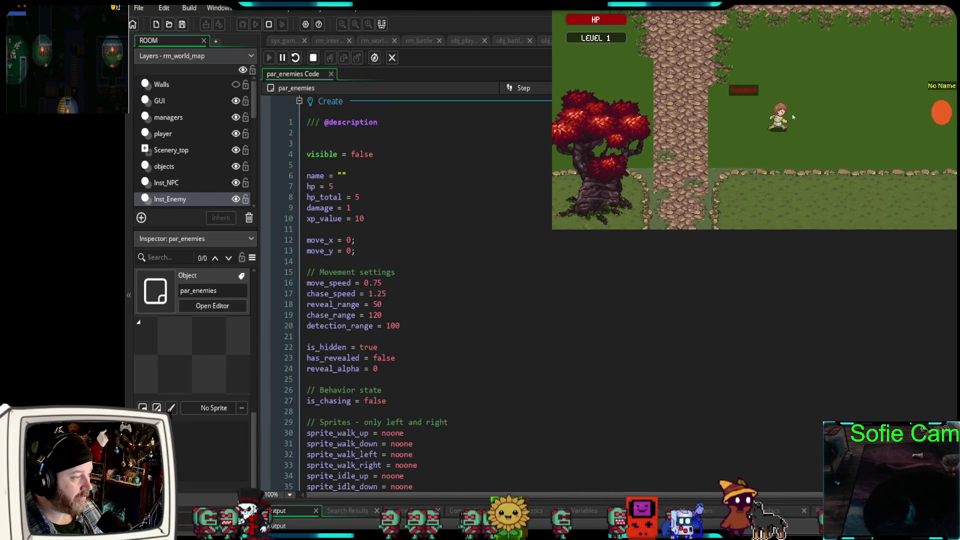
key("Down")
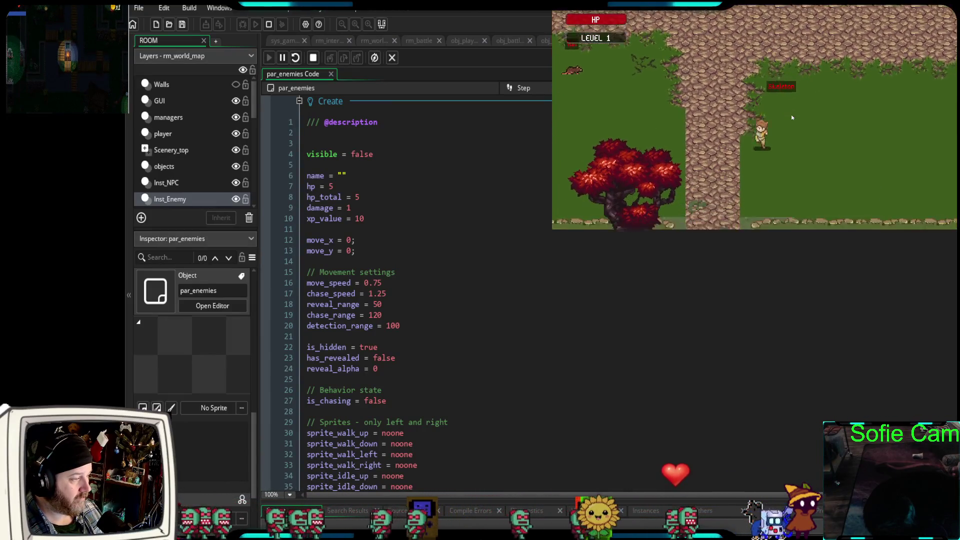
key("Up")
key("Right")
key("Down")
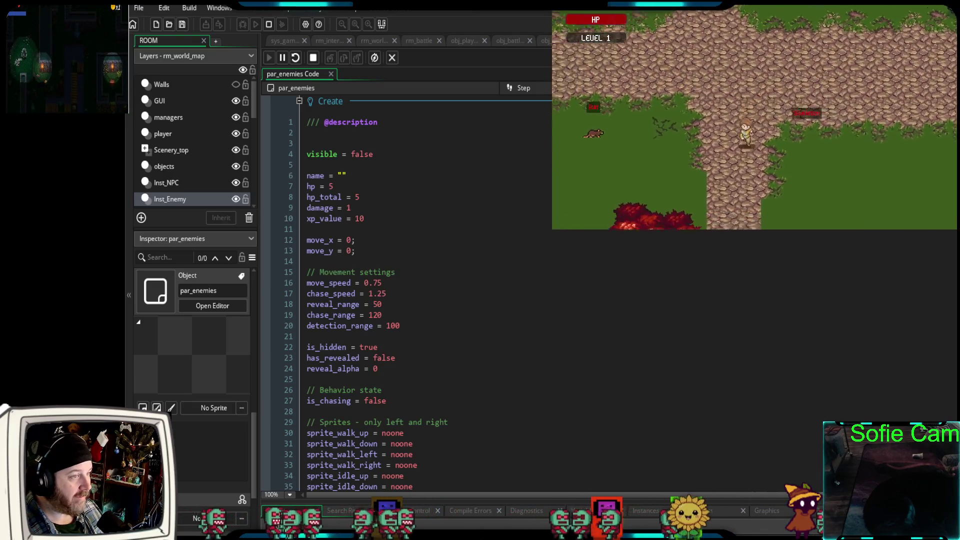
key("Escape")
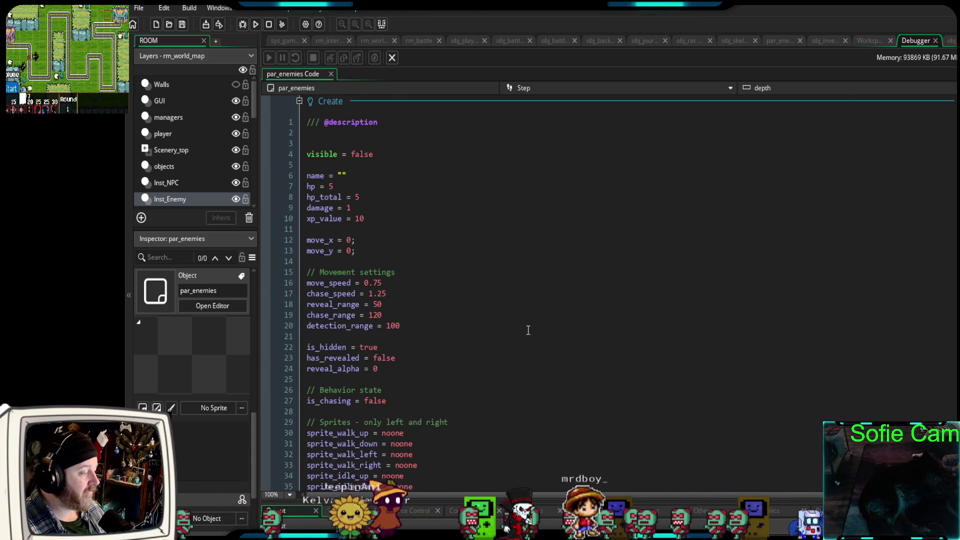
Find par_enemies' visible = true line, then show obj_skeleton's commented-out Create code.
scroll(527, 328, "down", 3)
scroll(514, 331, "up", 3)
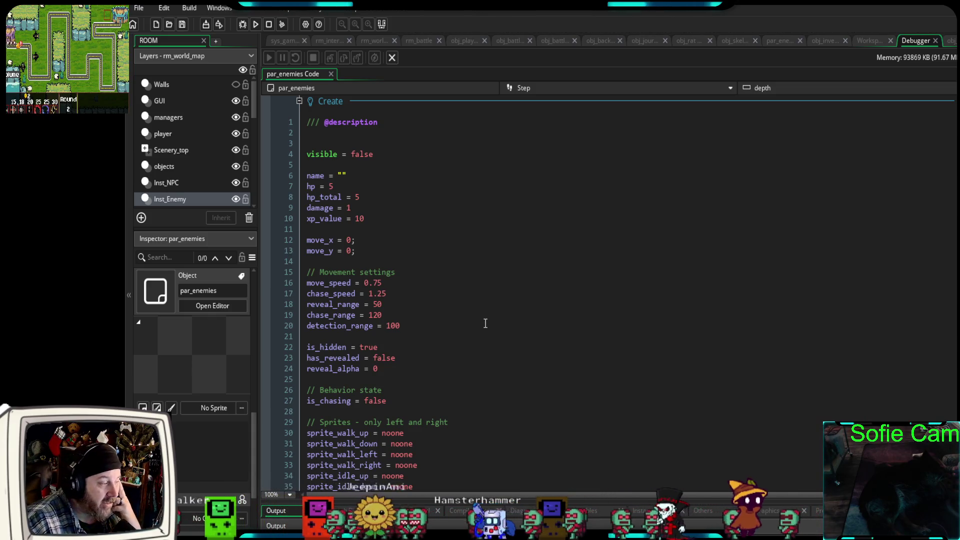
scroll(484, 325, "down", 8)
scroll(485, 340, "down", 2)
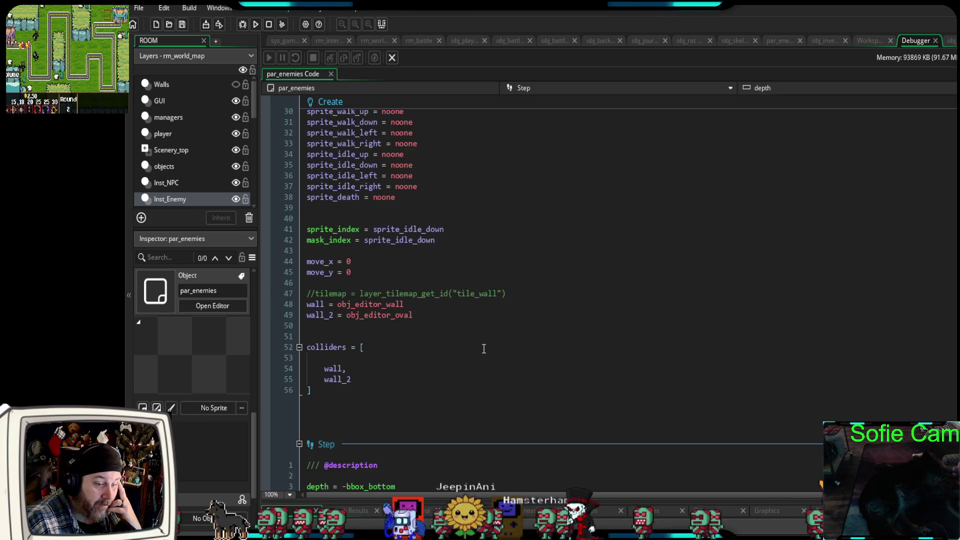
scroll(484, 345, "up", 4)
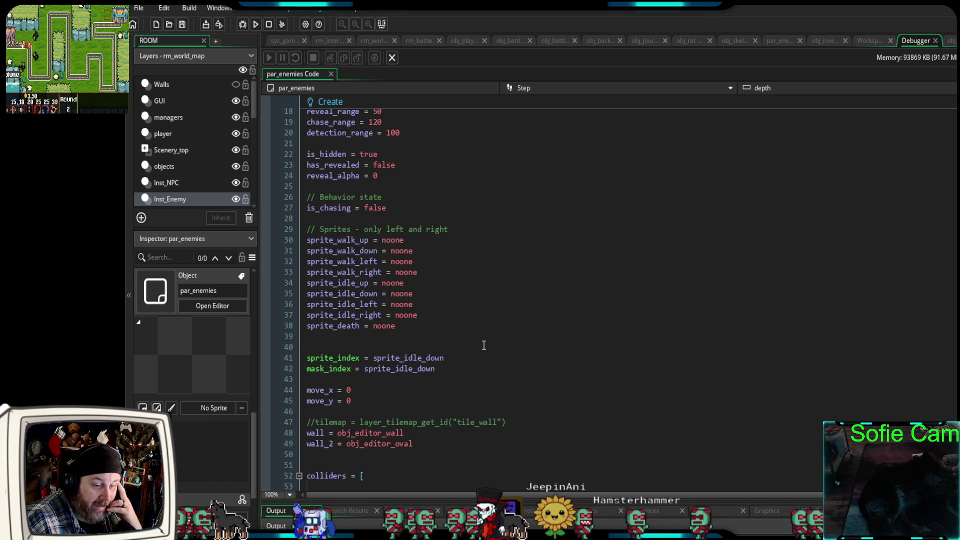
scroll(483, 345, "down", 6)
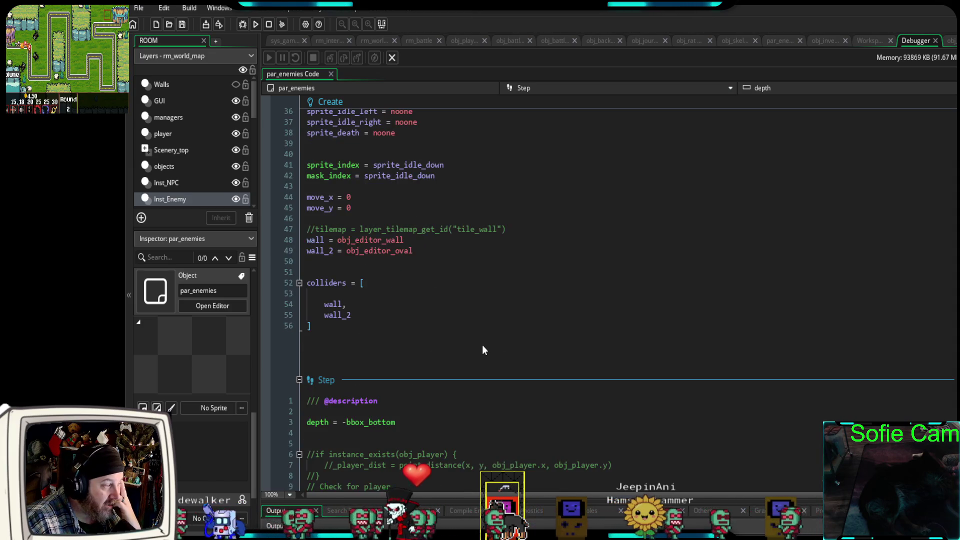
scroll(483, 350, "down", 8)
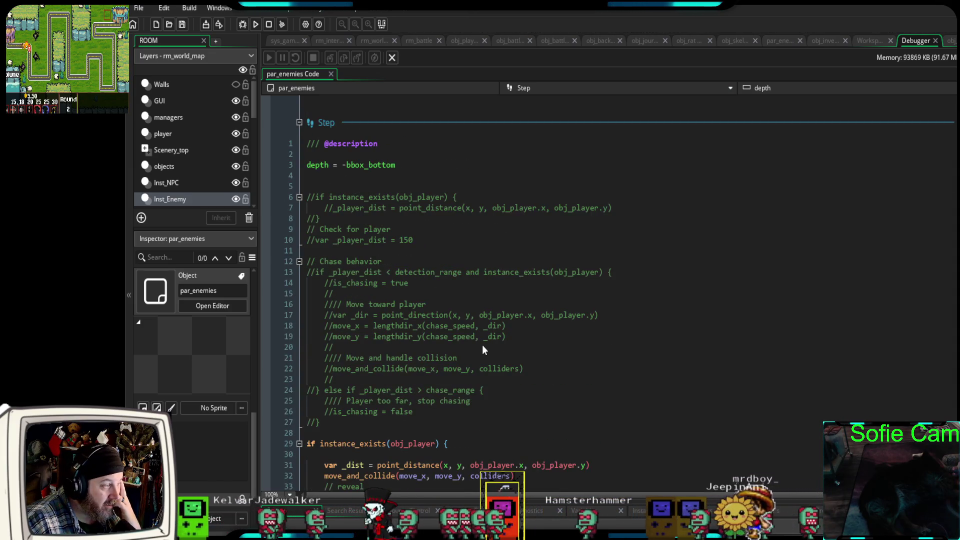
scroll(483, 350, "down", 2)
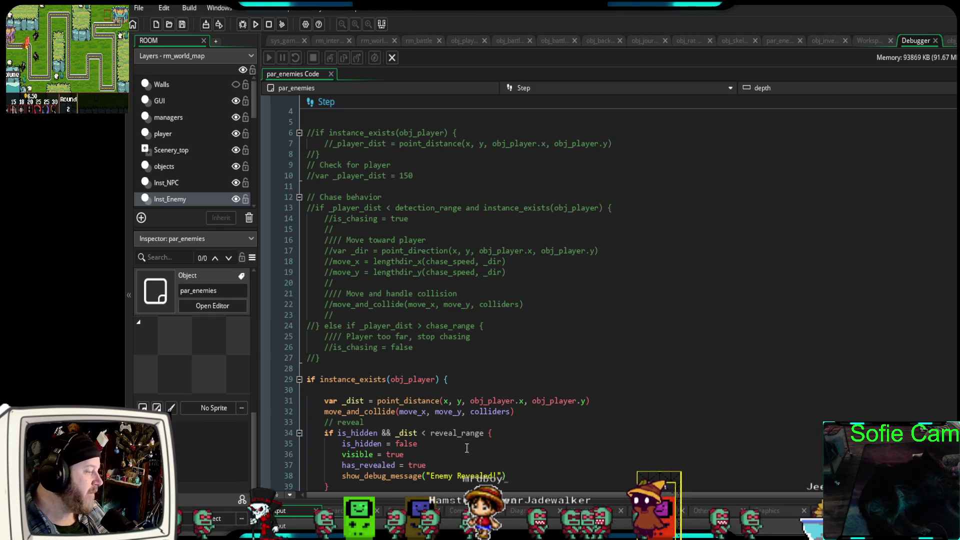
scroll(477, 445, "down", 6)
scroll(477, 445, "down", 2)
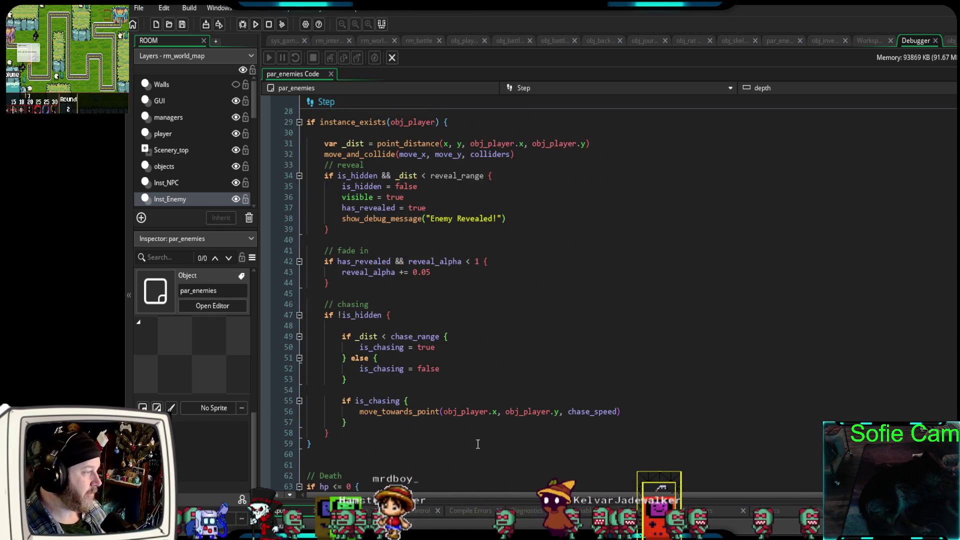
scroll(399, 333, "up", 4)
left_click_drag(415, 326, 296, 328)
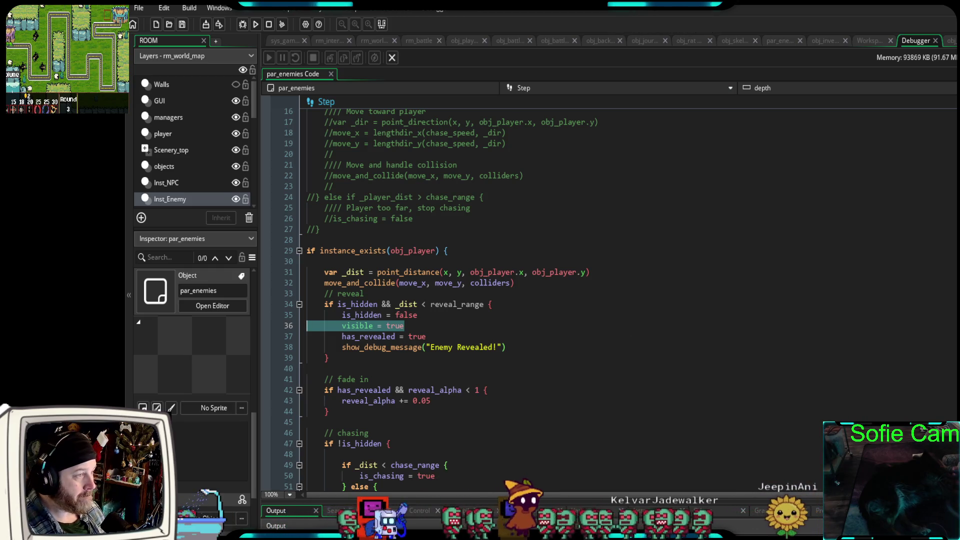
left_click(733, 42)
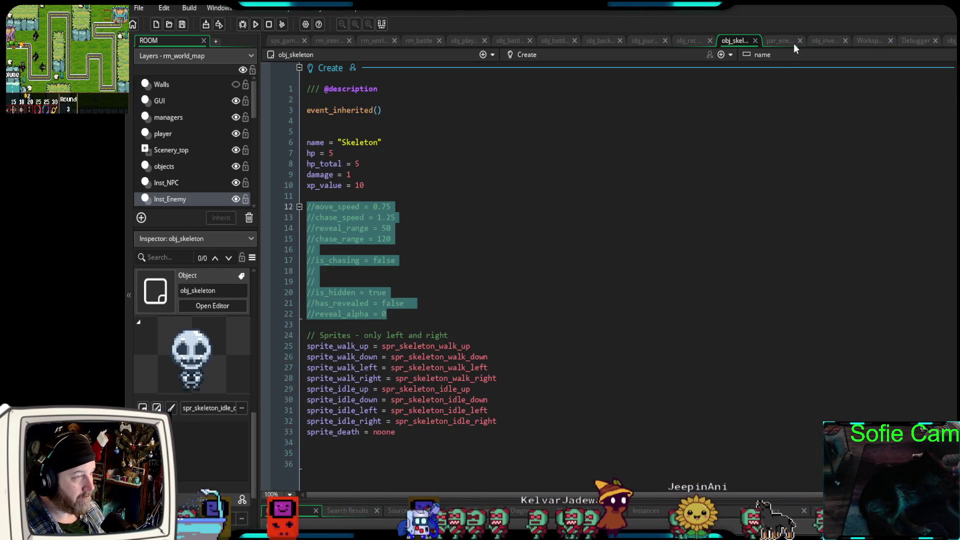
Return to par_enemies and bring its Step event's reveal, fade-in and chase block into view.
left_click(777, 42)
scroll(705, 95, "up", 2)
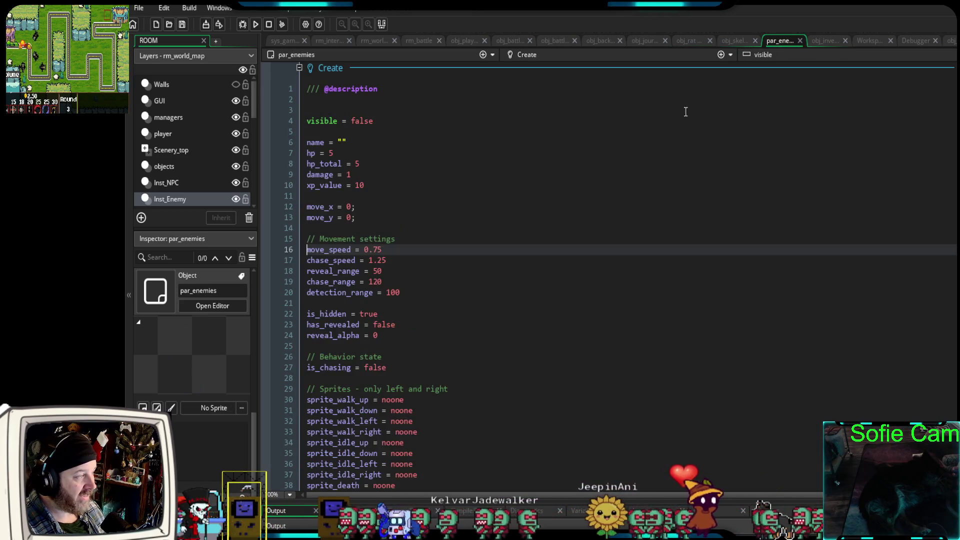
scroll(645, 130, "down", 15)
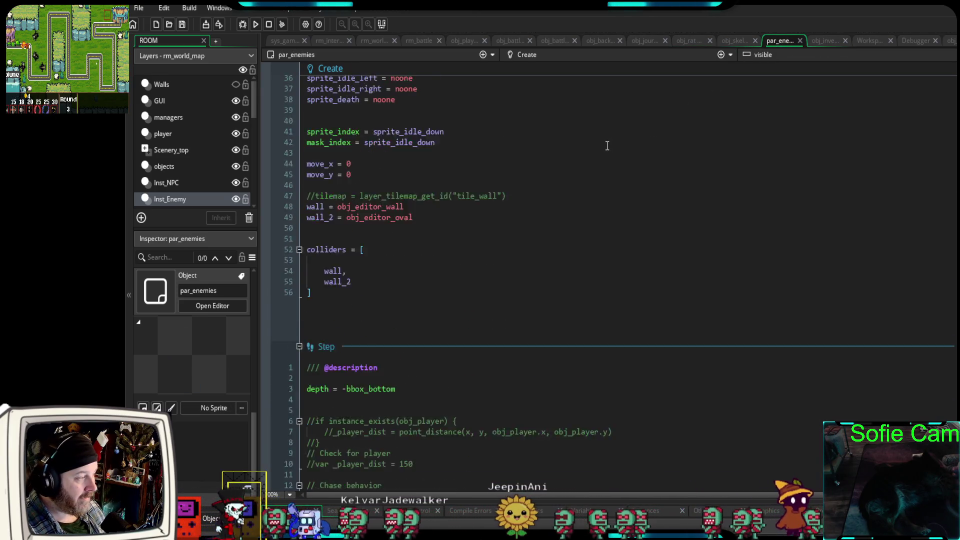
scroll(606, 146, "down", 9)
scroll(499, 223, "up", 4)
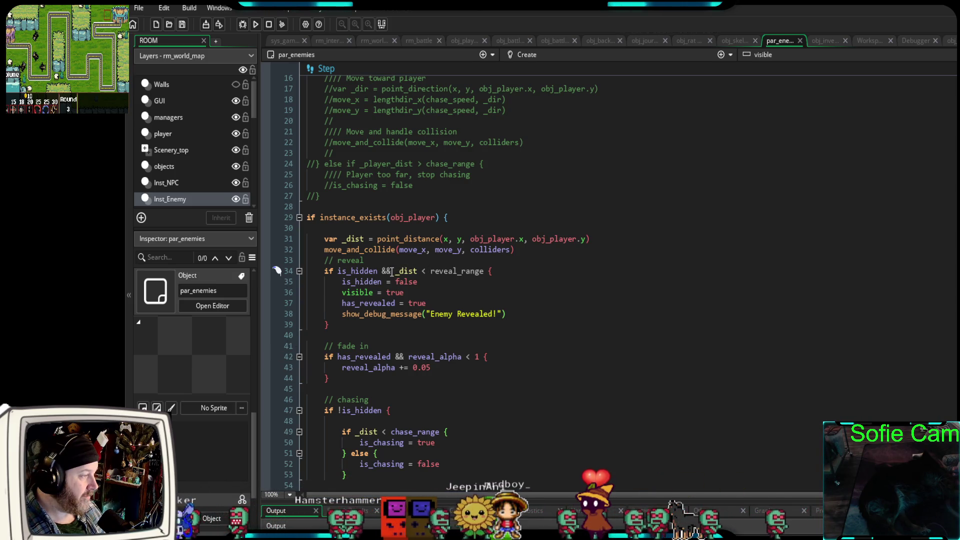
scroll(380, 282, "up", 15)
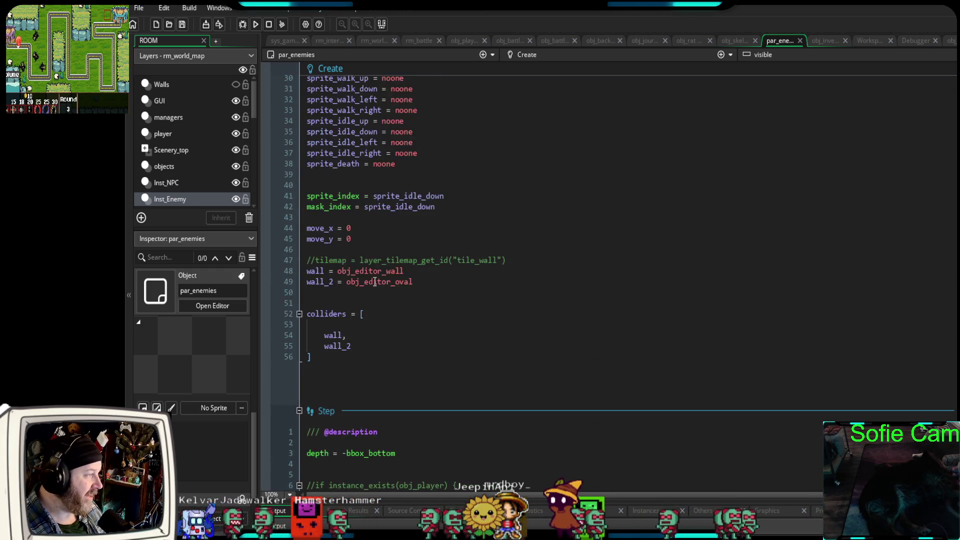
scroll(371, 284, "up", 4)
scroll(370, 284, "down", 20)
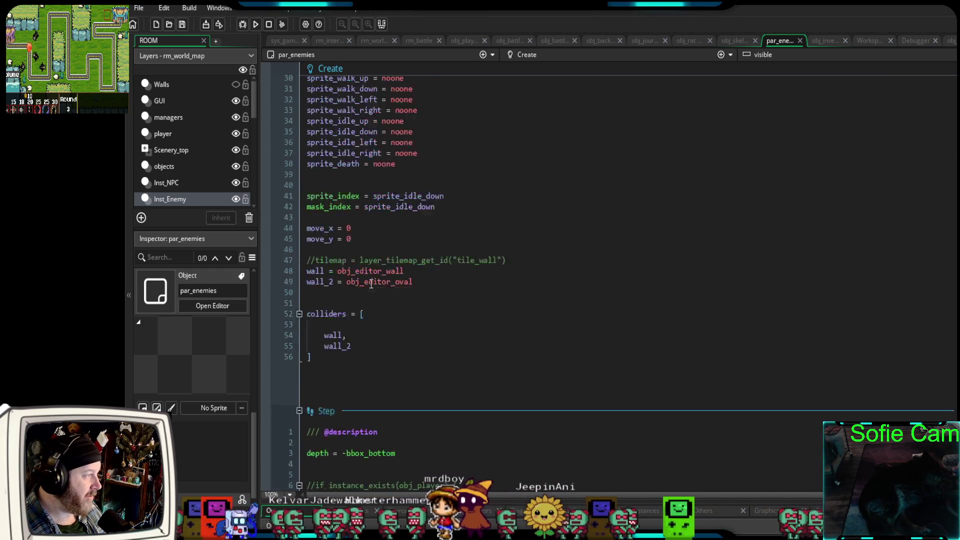
scroll(369, 283, "down", 2)
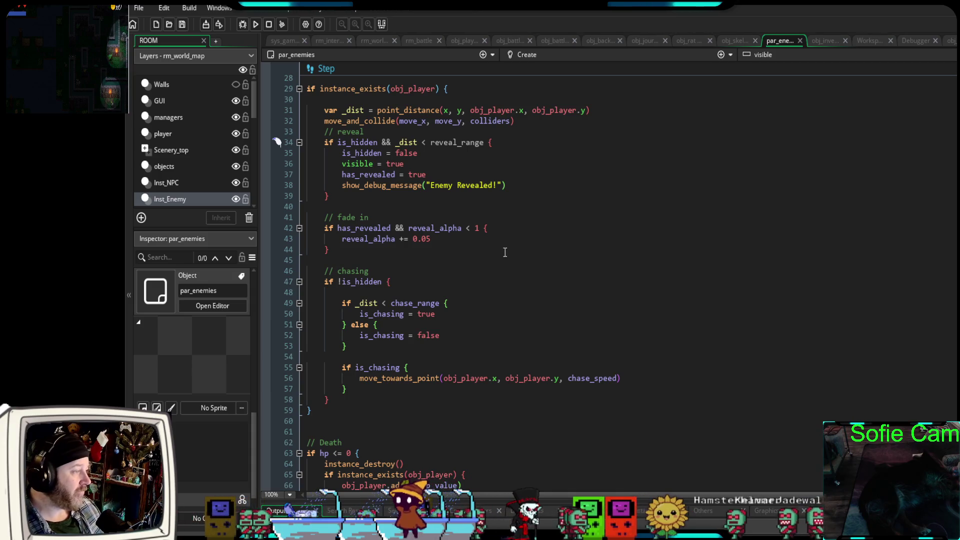
scroll(498, 254, "up", 2)
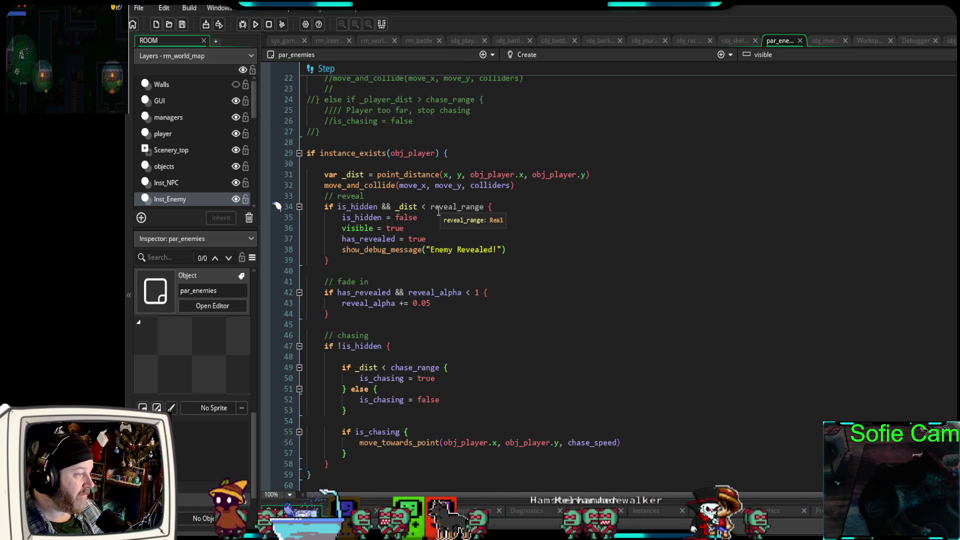
scroll(423, 278, "up", 10)
scroll(424, 279, "up", 10)
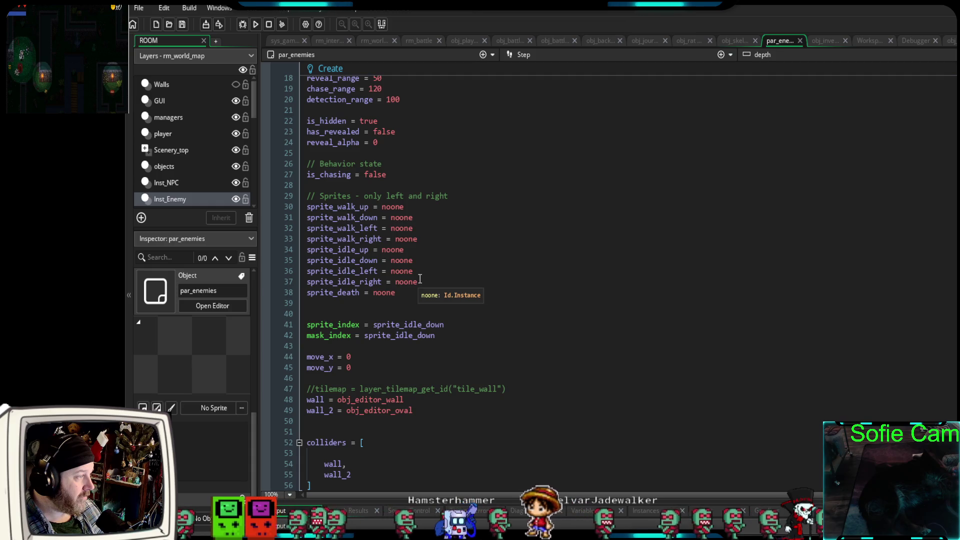
scroll(420, 278, "up", 3)
scroll(420, 278, "down", 13)
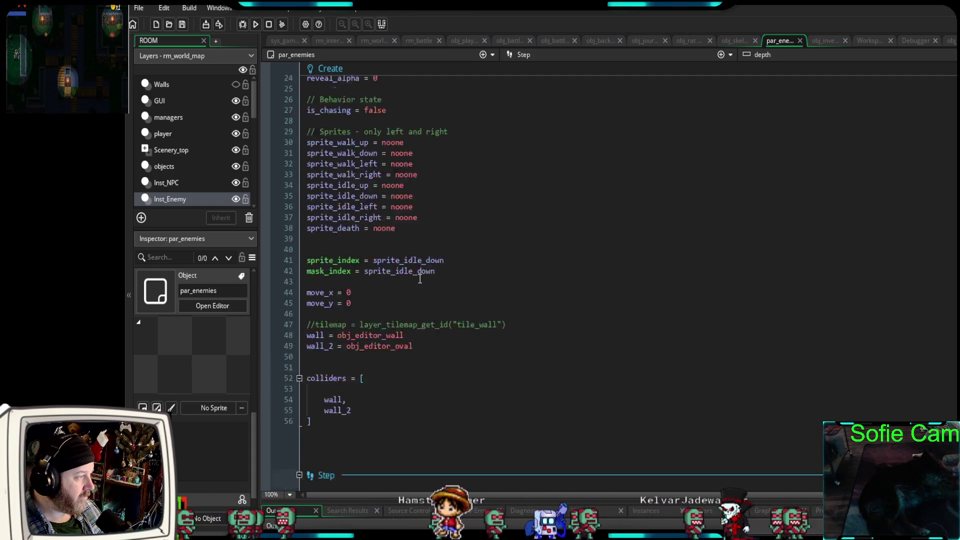
scroll(420, 278, "down", 12)
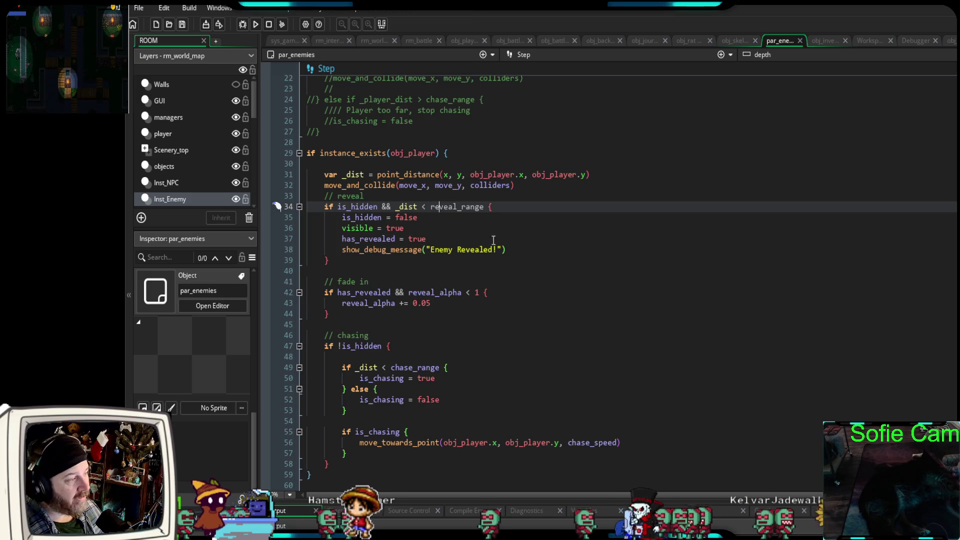
left_click_drag(484, 214, 427, 214)
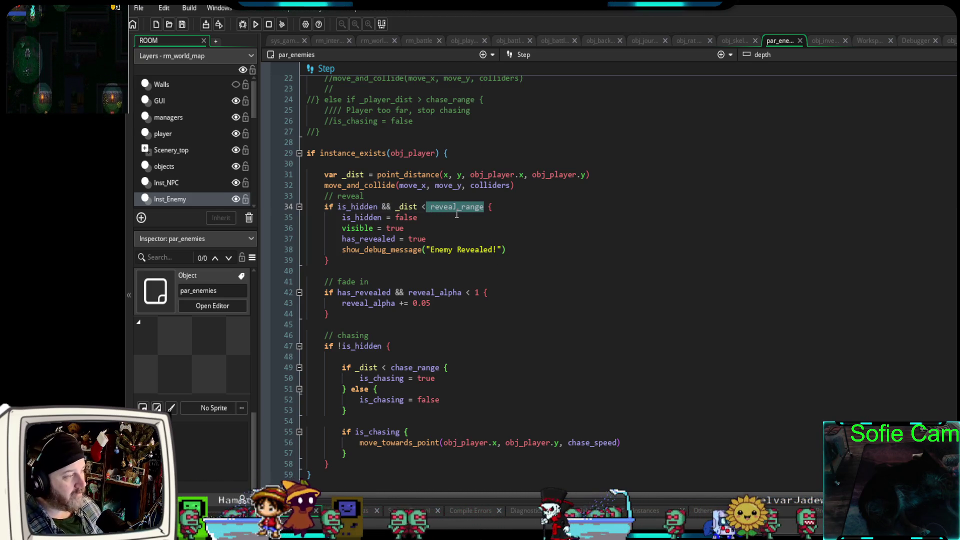
Retype reveal_range on line 34, correcting the wrong reveal_alpha autocomplete.
type("r")
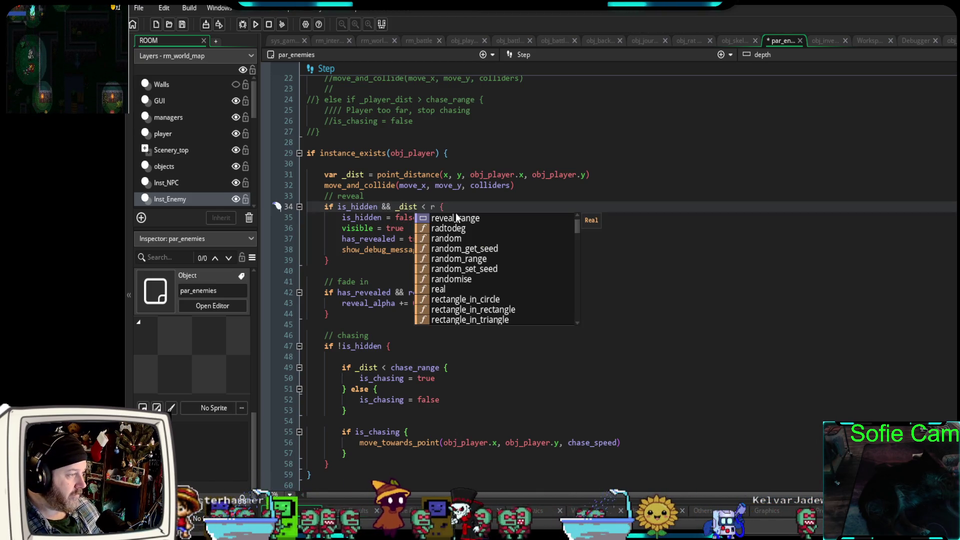
type("eveal_alpha")
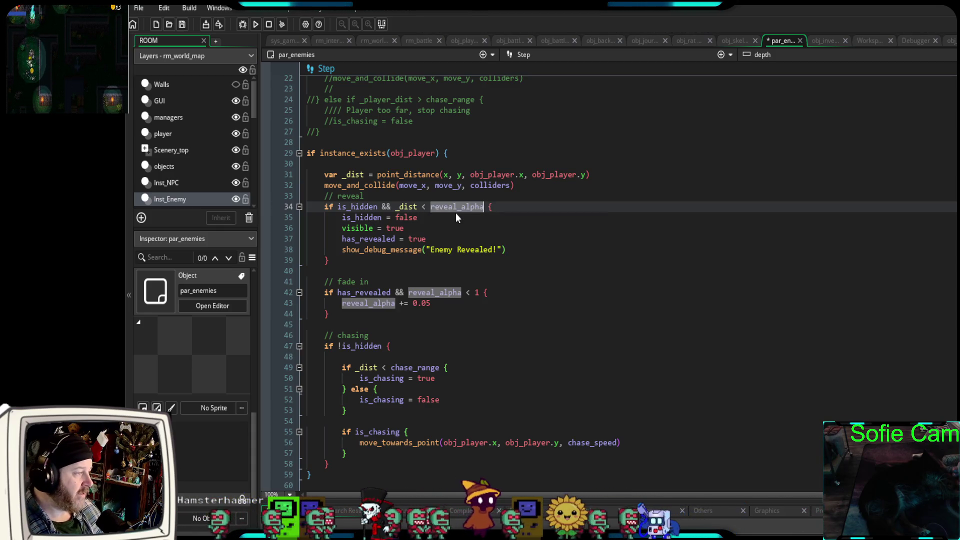
key("BackSpace")
key("BackSpace")
key("BackSpace")
key("BackSpace")
type("r")
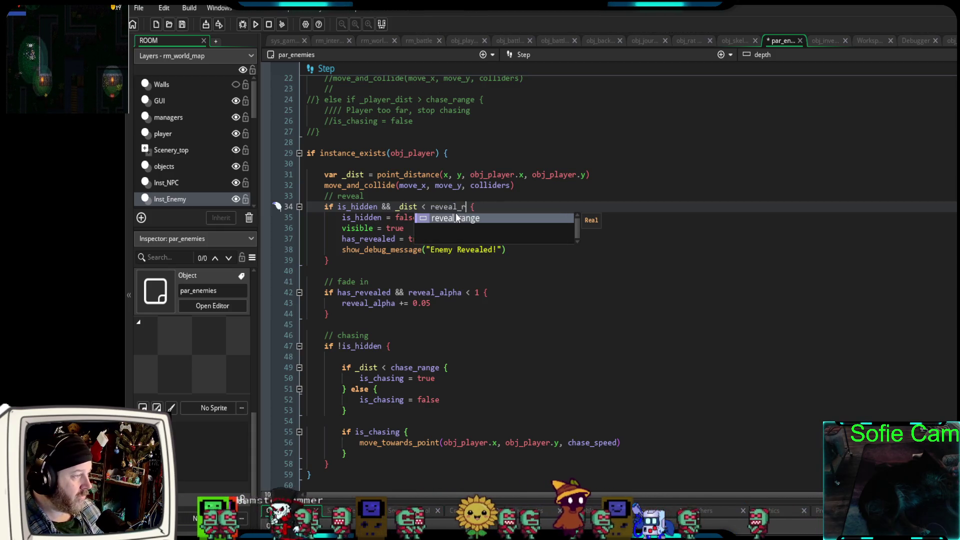
key("Return")
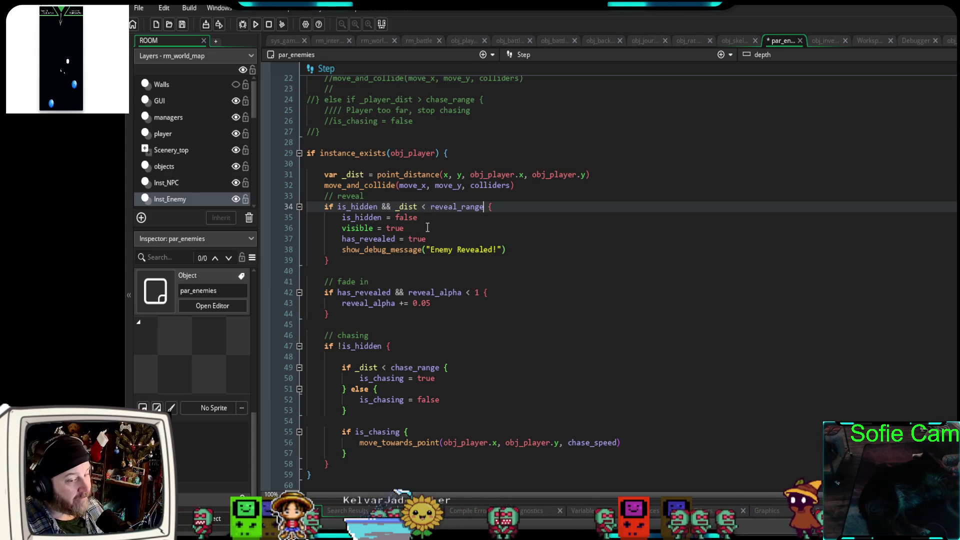
left_click_drag(404, 228, 338, 229)
mouse_move(426, 239)
left_mouse_down()
mouse_move(342, 239)
mouse_move(351, 239)
left_mouse_up()
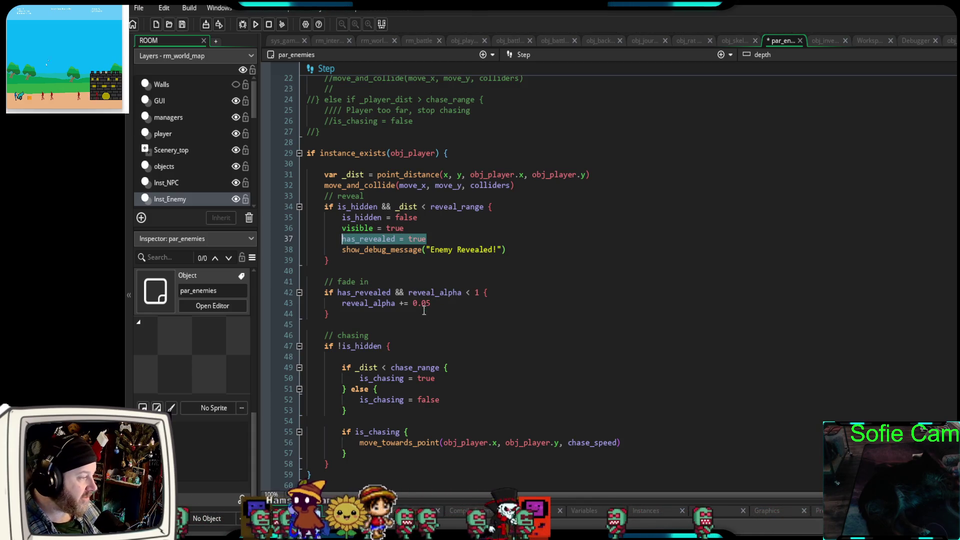
left_click(326, 259)
Remove the line 36 breakpoint on visible = true and resume the paused game.
left_click(307, 207, "shift")
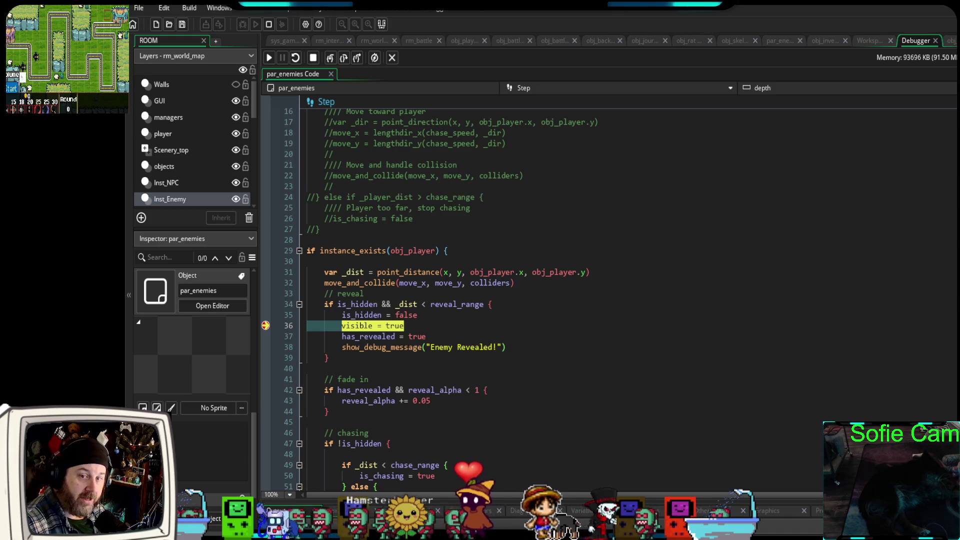
left_click(265, 325)
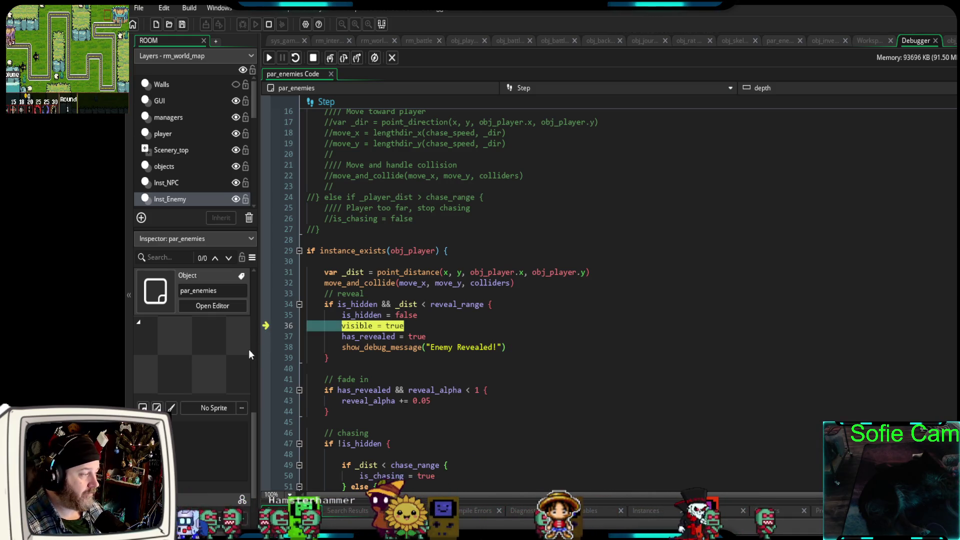
left_click(270, 58)
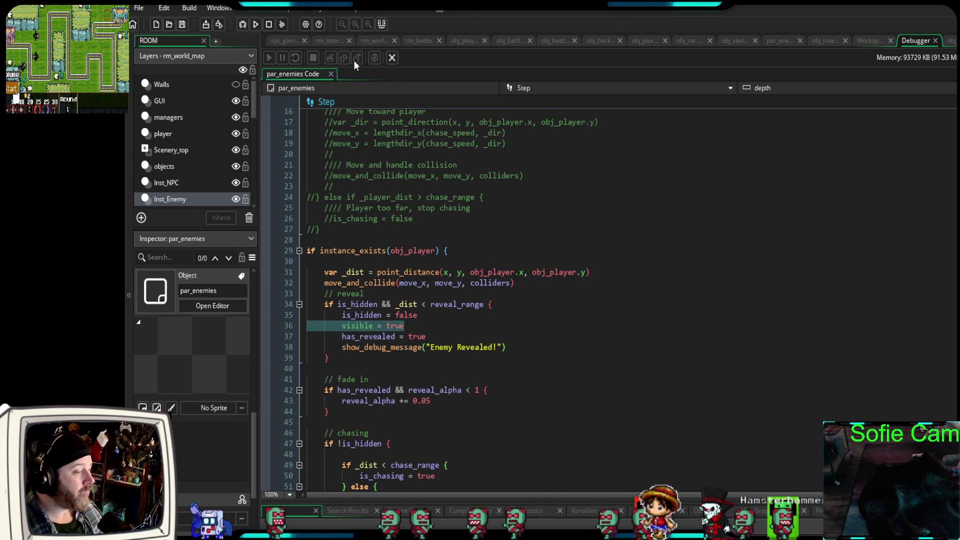
left_click(335, 373)
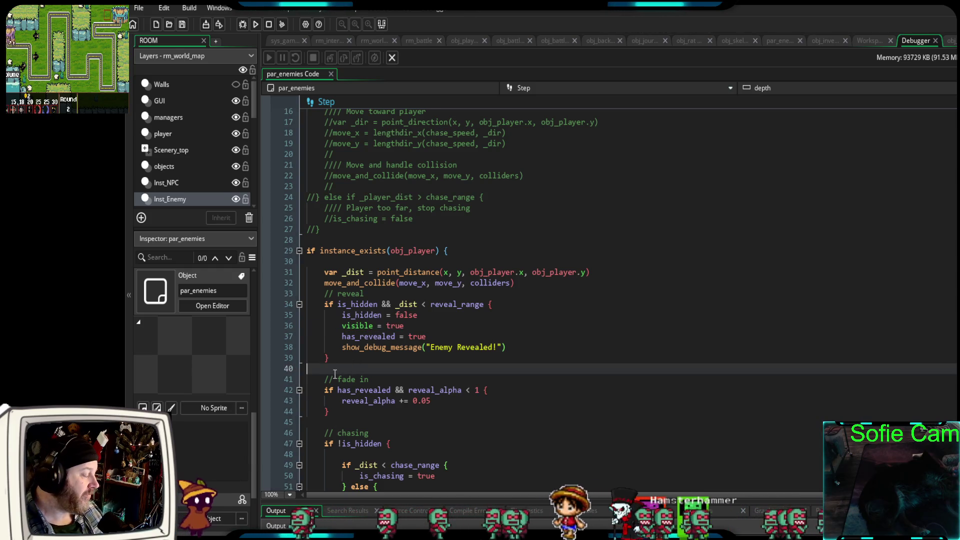
Start a new debug run, exit the tavern and walk the player east toward the enemies.
scroll(335, 374, "down", 3)
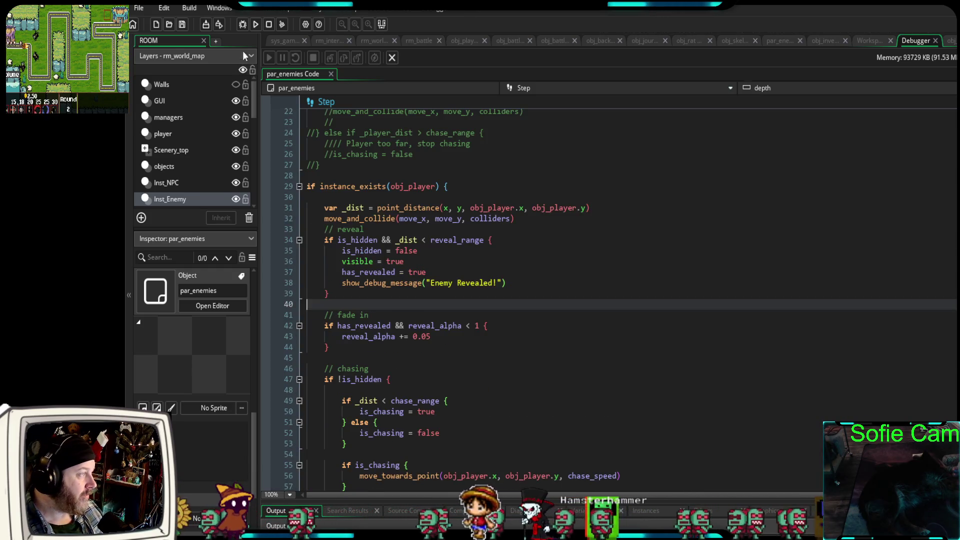
left_click(244, 24)
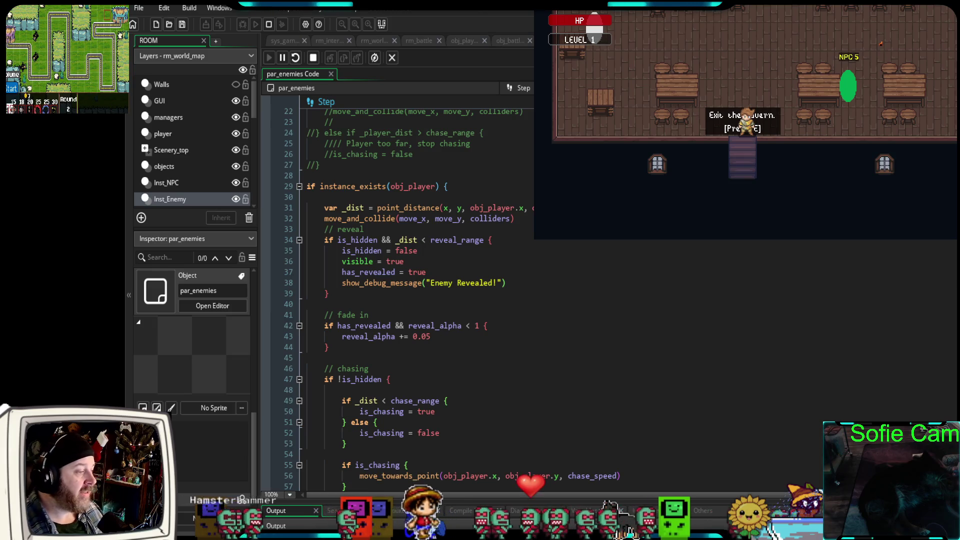
key("e")
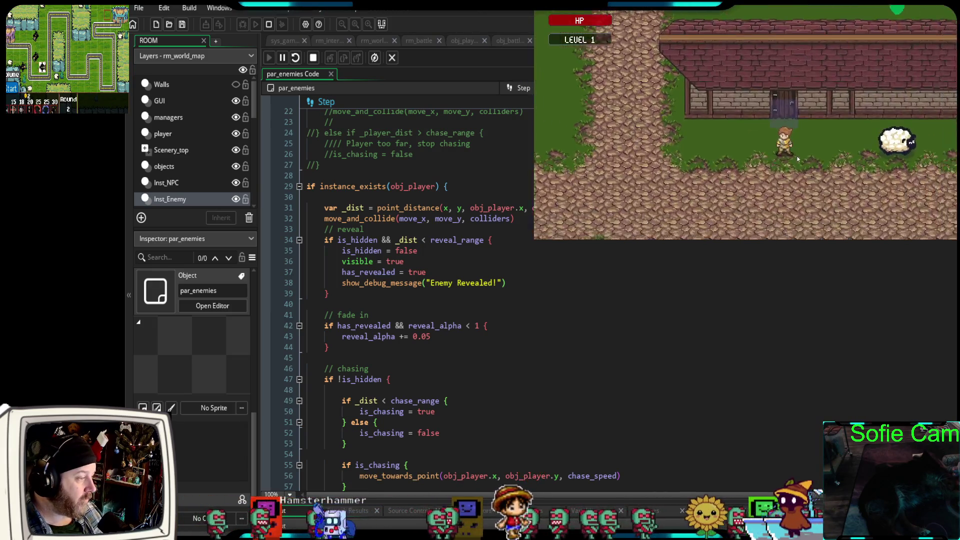
key("s")
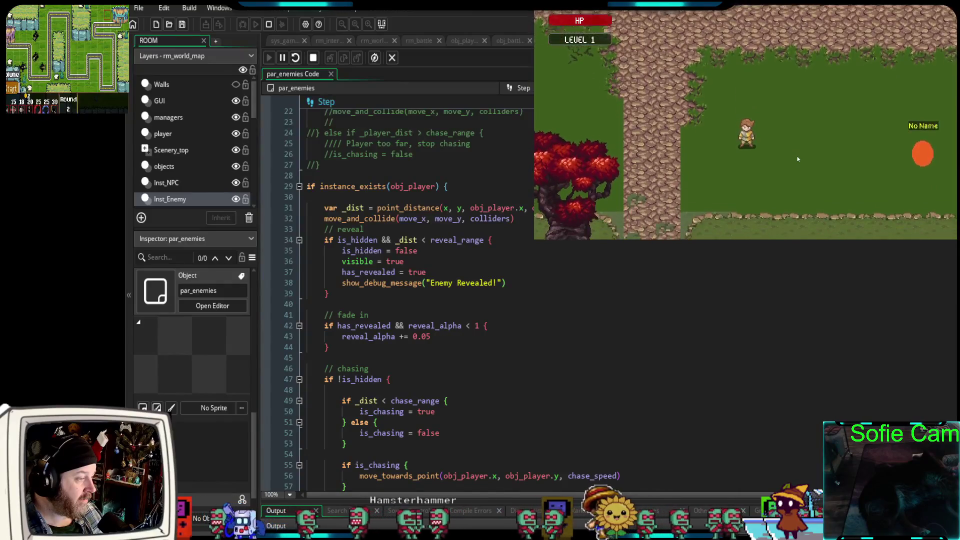
key("d")
key("w")
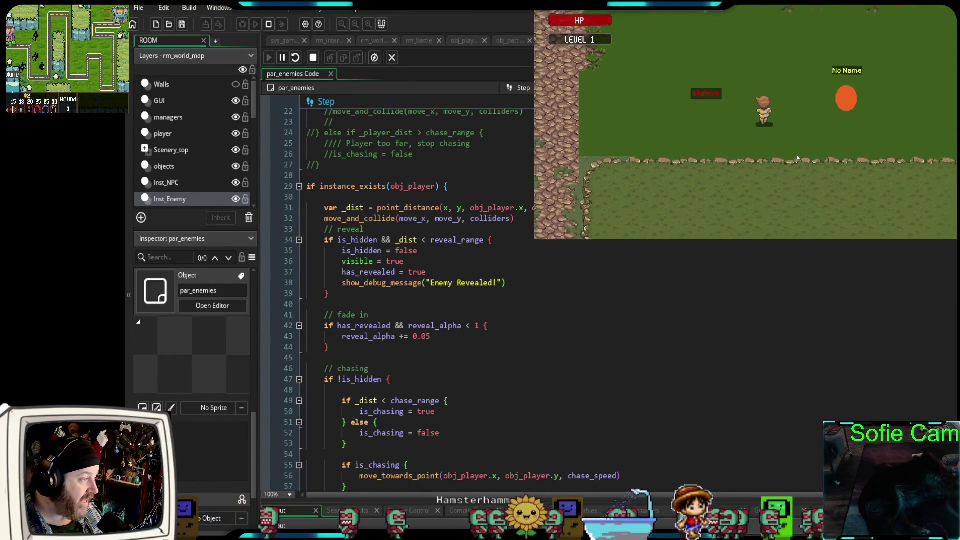
key("a")
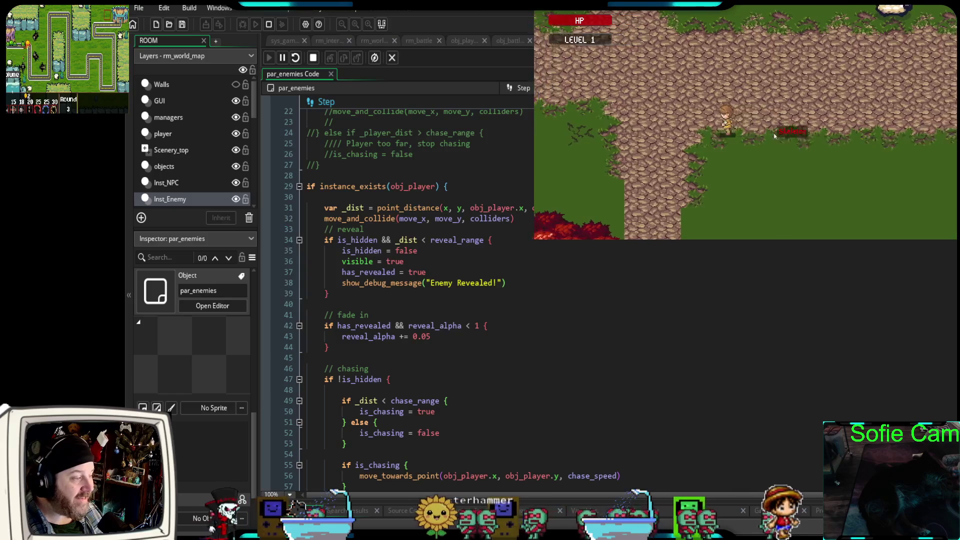
key("s")
key("d")
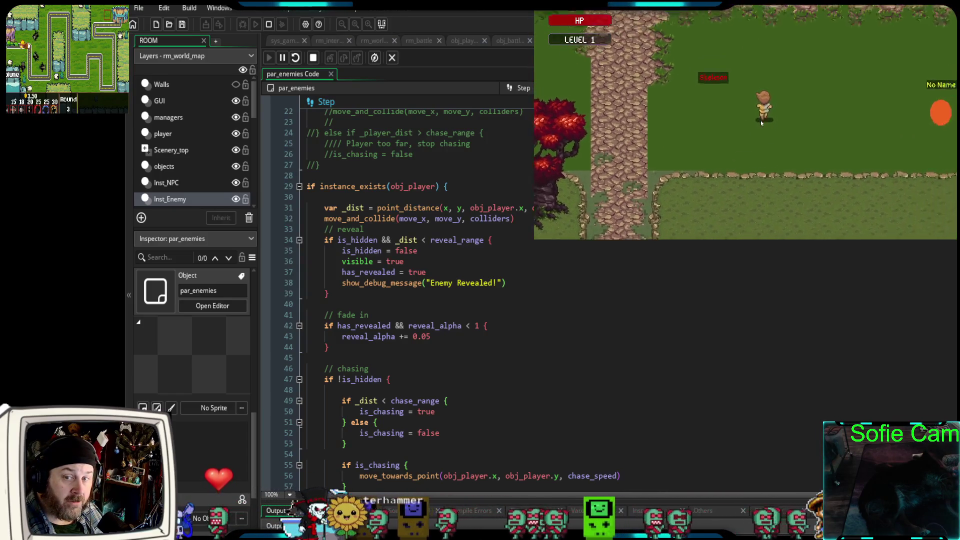
key("w")
key("s")
Walk the player along the rocky path and across the grass, then quit the game.
key("a")
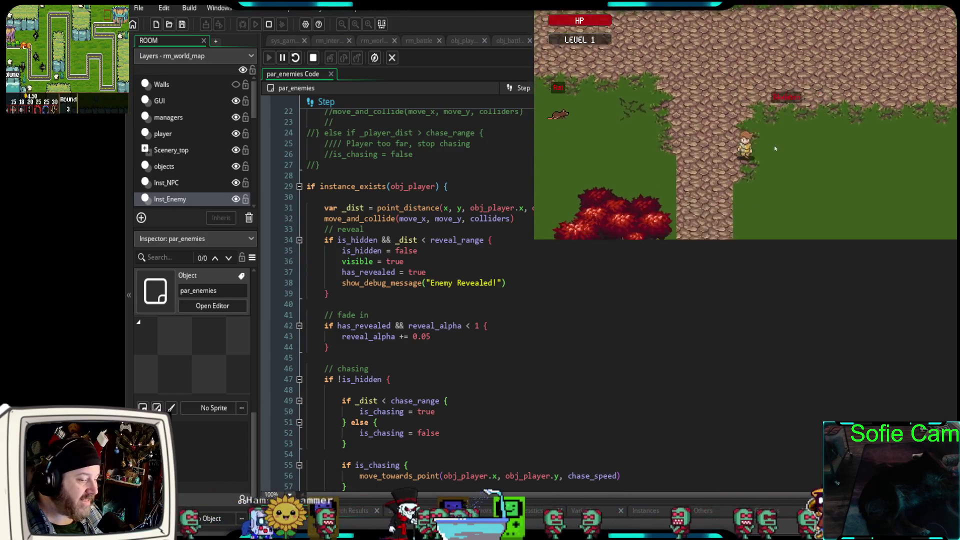
key("w")
key("a")
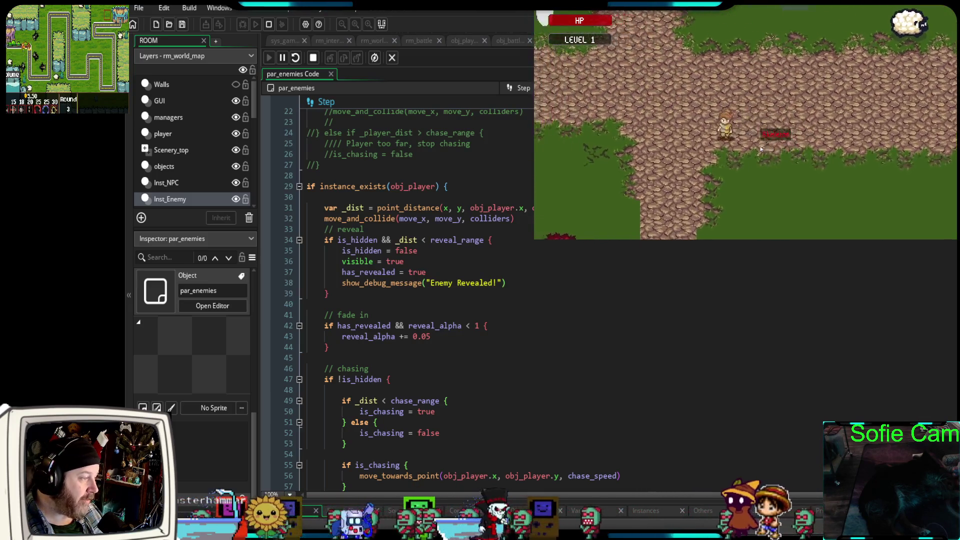
key("s")
key("d")
key("w")
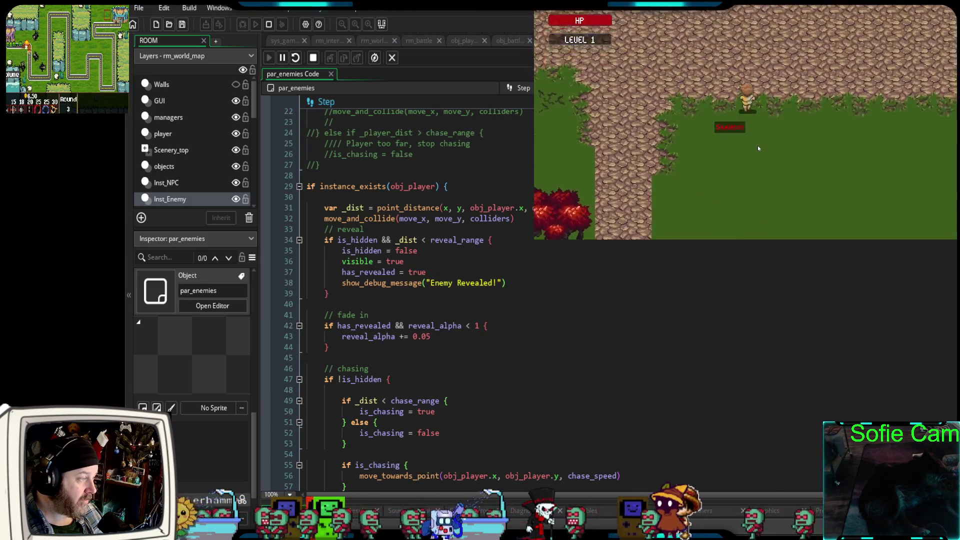
key("w")
key("s")
key("d")
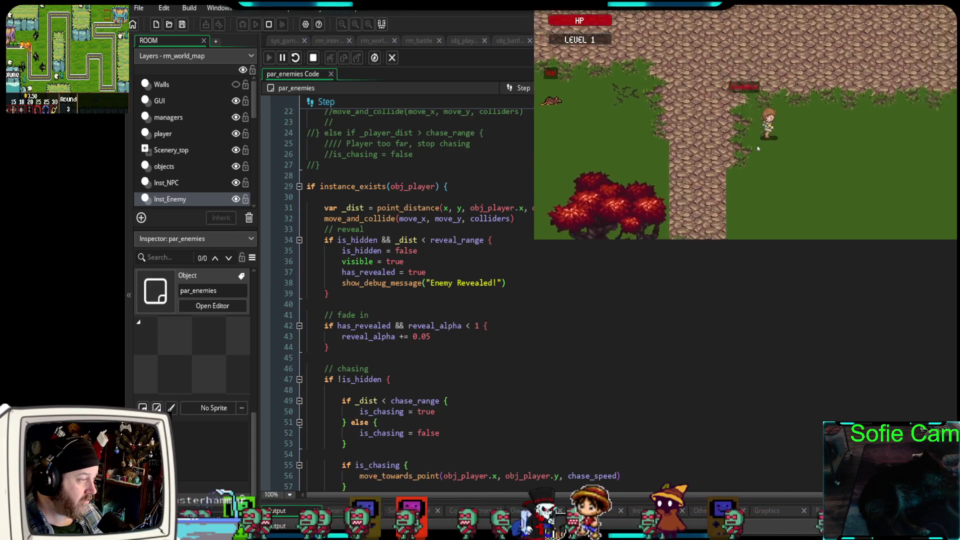
key("d")
key("Escape")
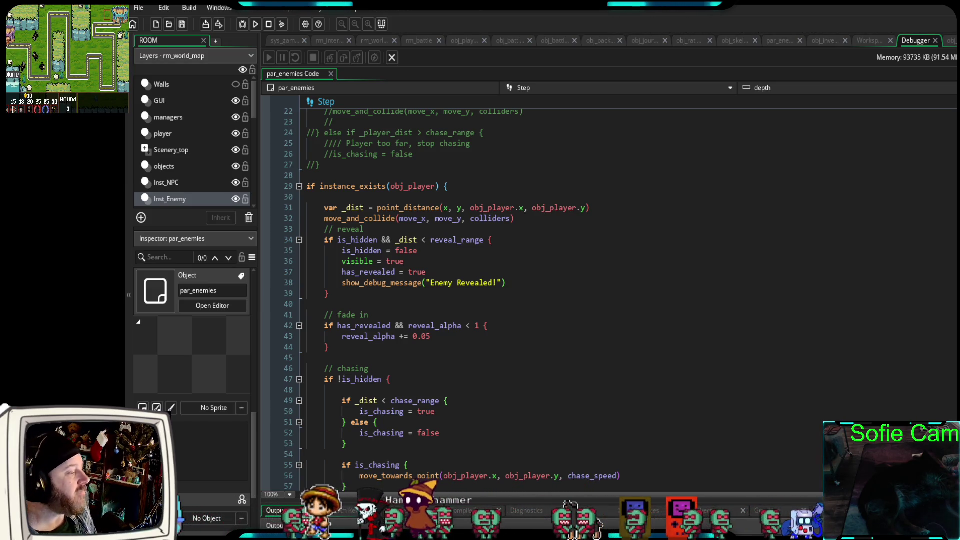
scroll(500, 295, "up", 2)
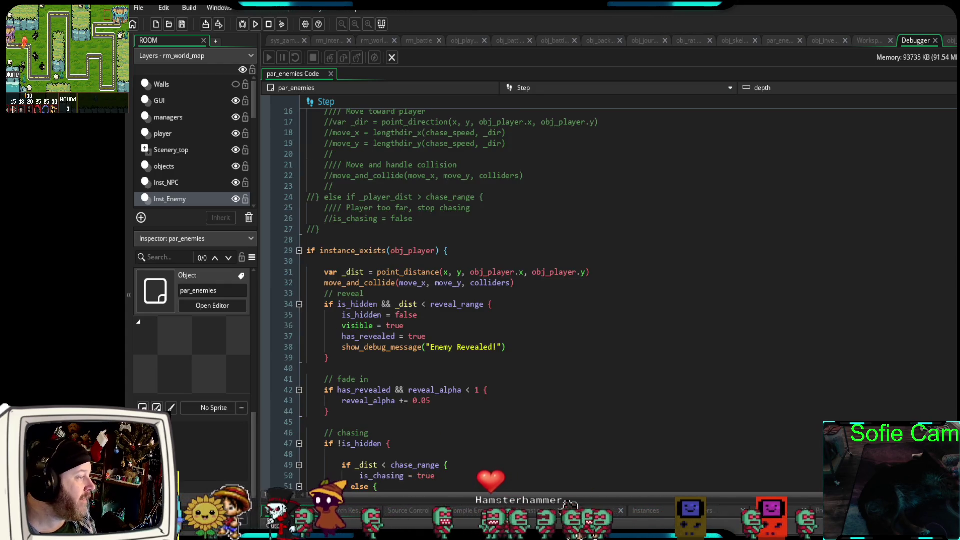
scroll(500, 295, "down", 2)
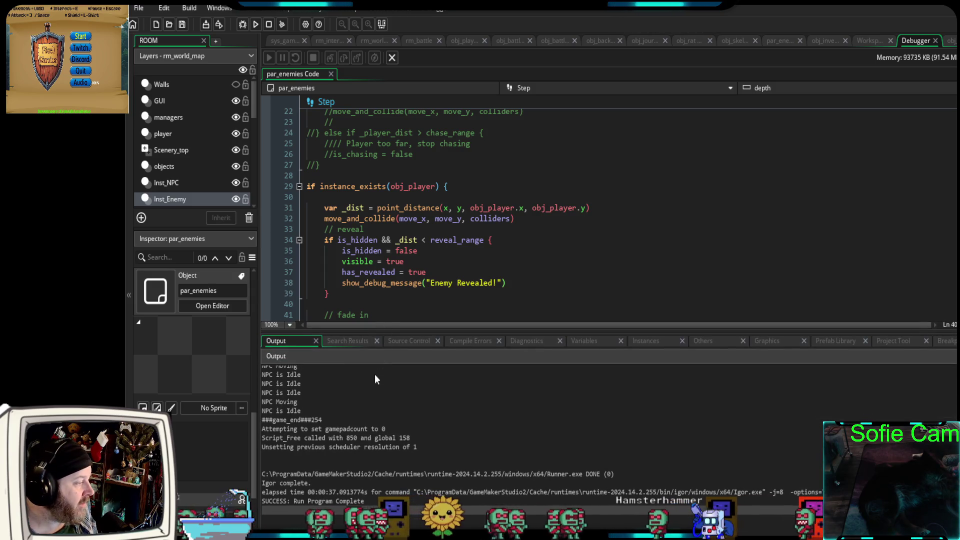
scroll(350, 440, "up", 10)
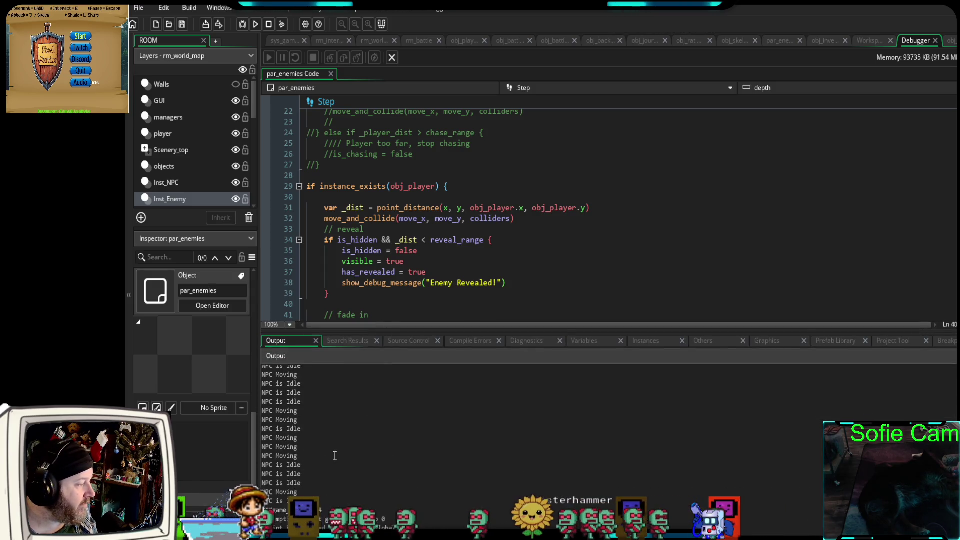
scroll(332, 454, "up", 15)
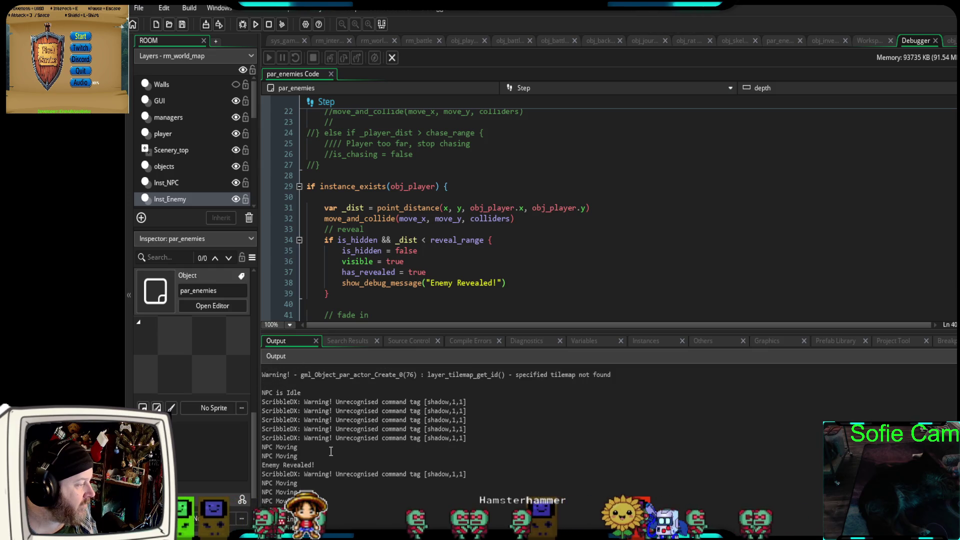
scroll(327, 453, "down", 1)
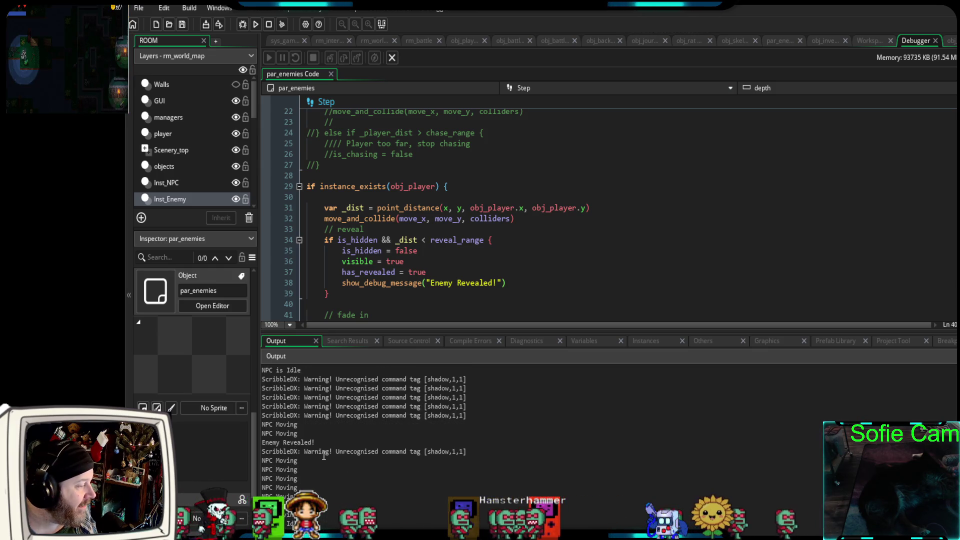
left_click_drag(314, 443, 250, 444)
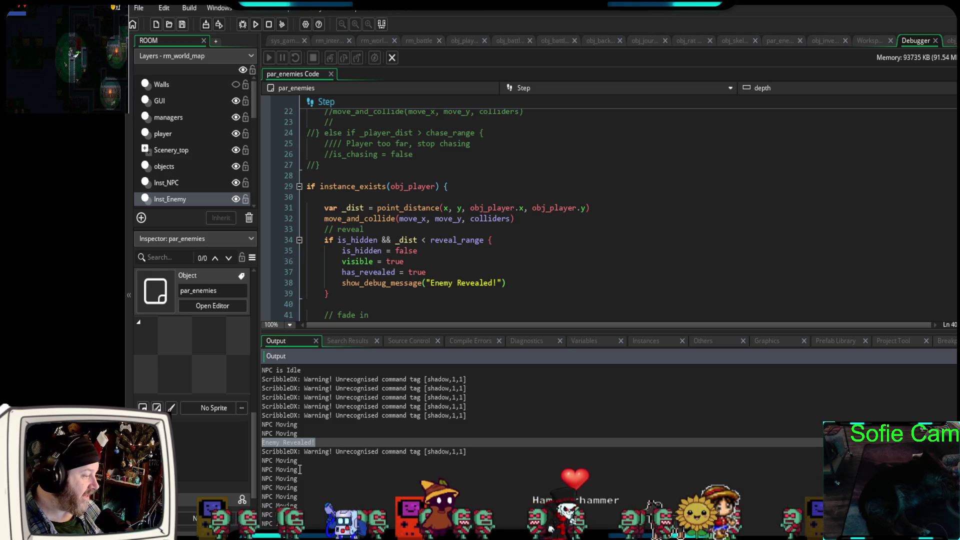
left_click_drag(517, 332, 502, 500)
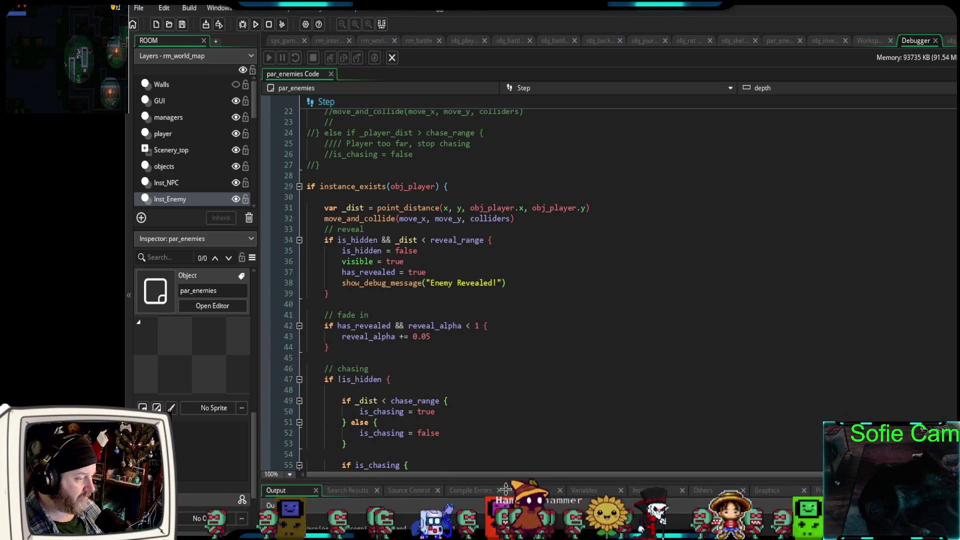
Inspect the fade-in block and starting visible = false setting, then open the editable par_enemies code.
left_click(524, 348)
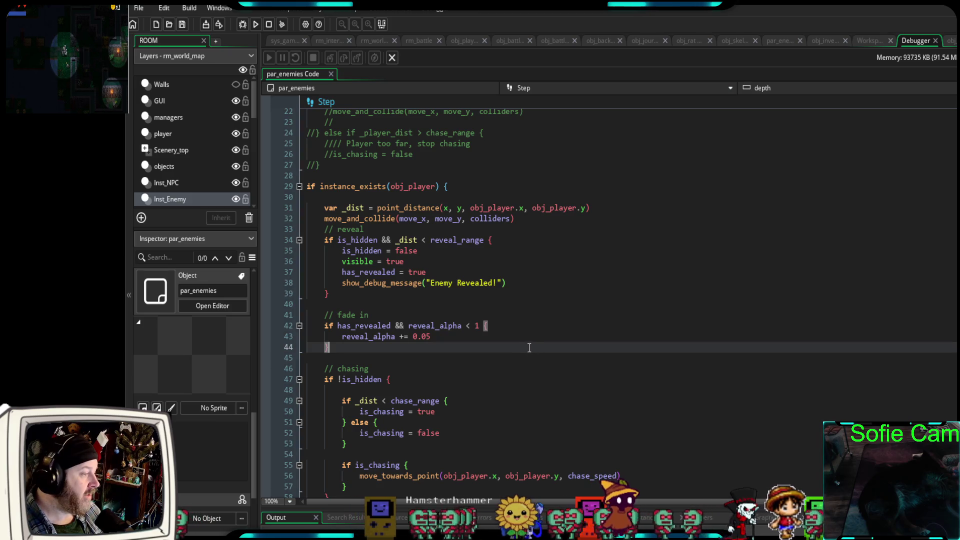
scroll(522, 345, "down", 5)
scroll(515, 348, "up", 5)
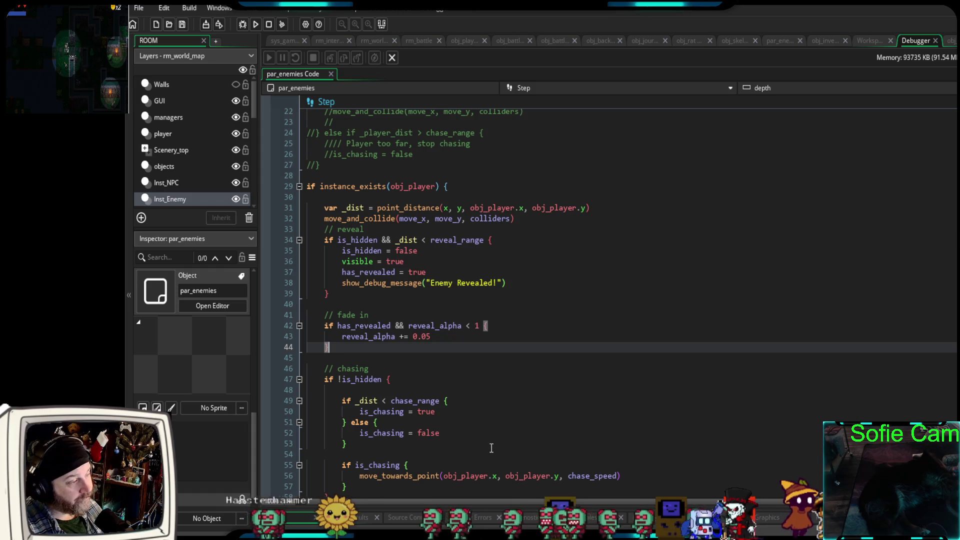
left_click_drag(409, 261, 289, 265)
scroll(297, 273, "up", 20)
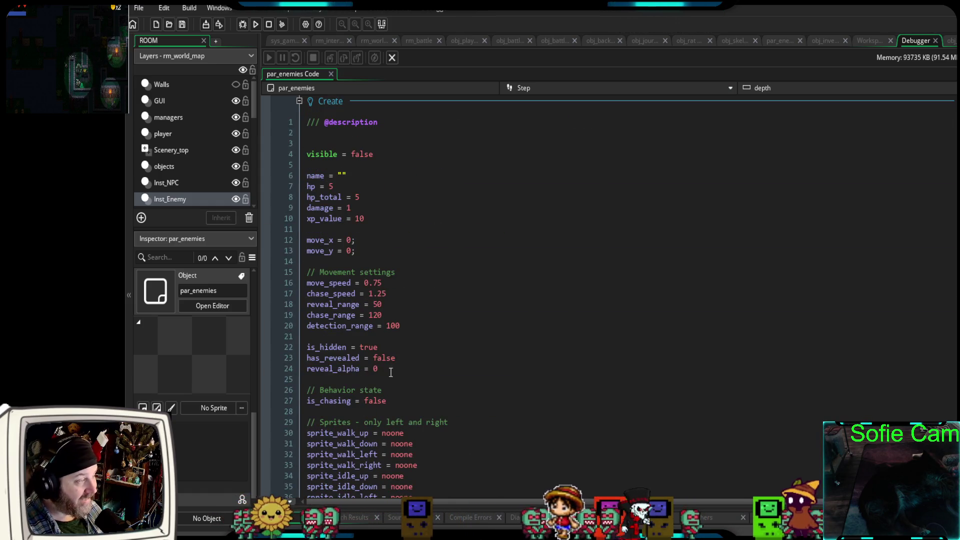
left_click(385, 165)
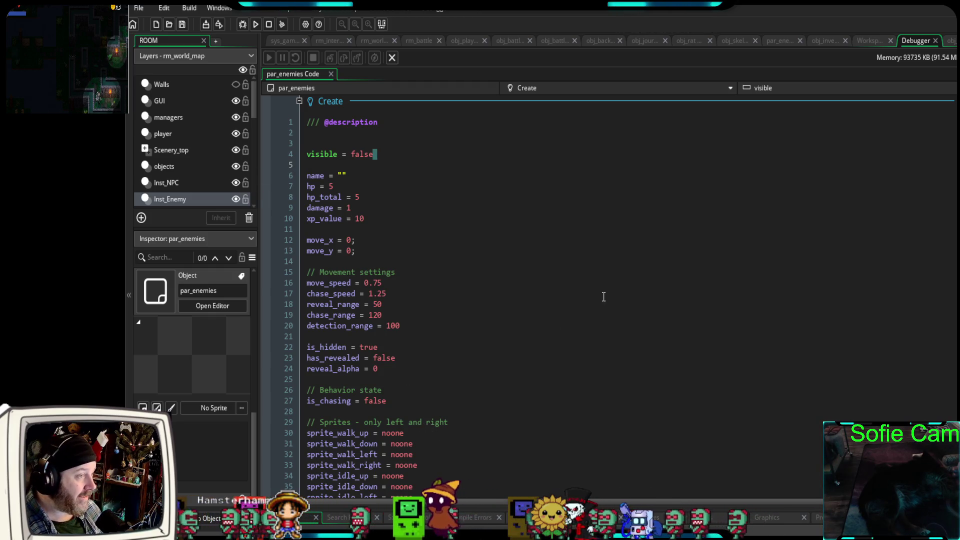
left_click(776, 42)
scroll(617, 315, "up", 5)
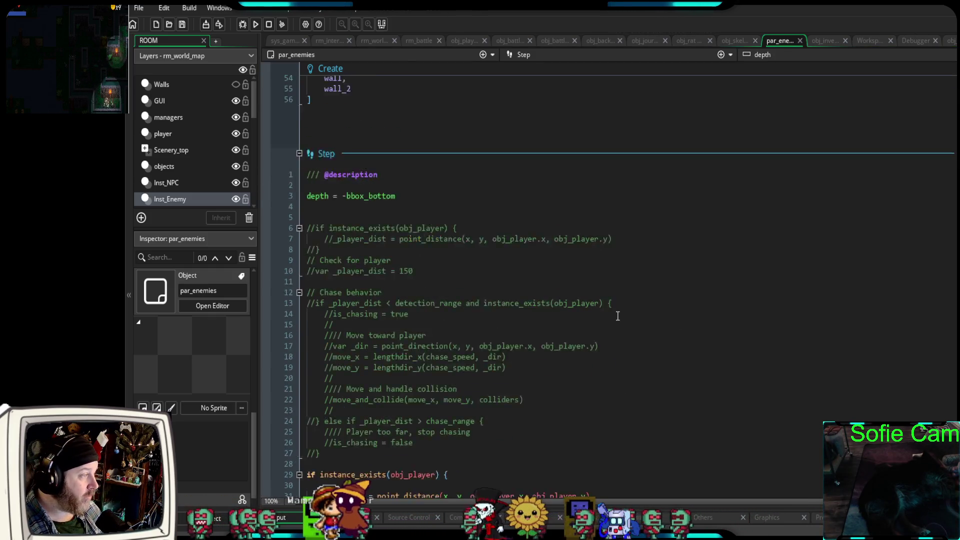
scroll(618, 315, "down", 8)
left_click(573, 340)
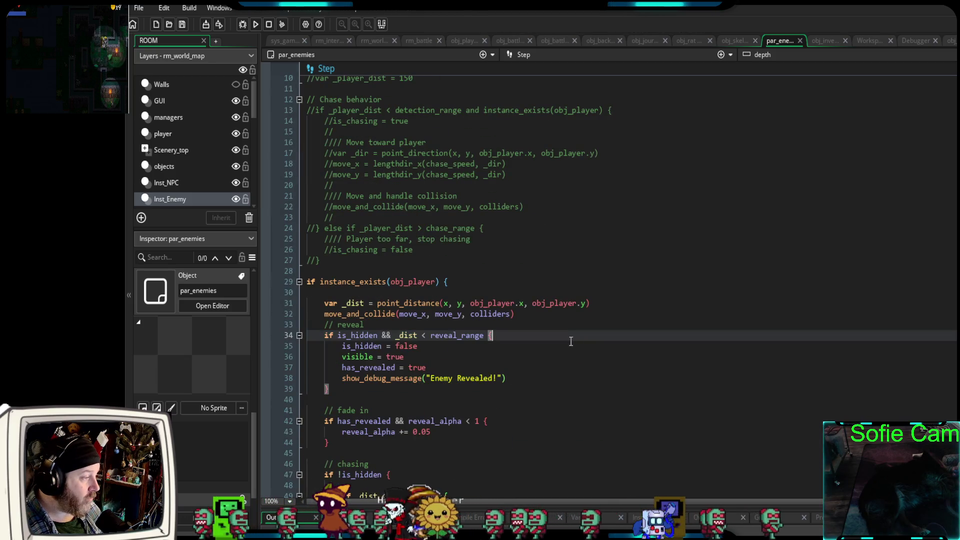
scroll(375, 338, "down", 2)
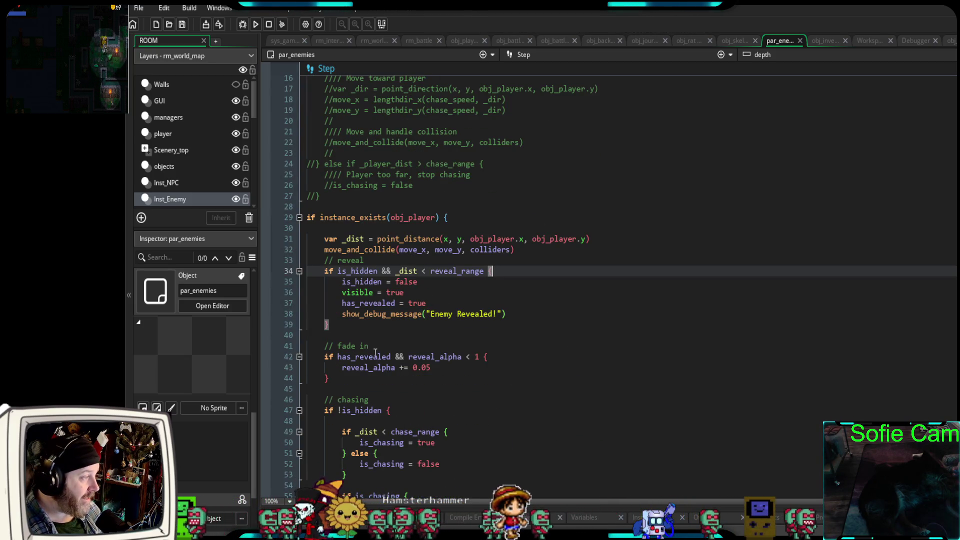
scroll(367, 350, "up", 4)
scroll(365, 350, "down", 2)
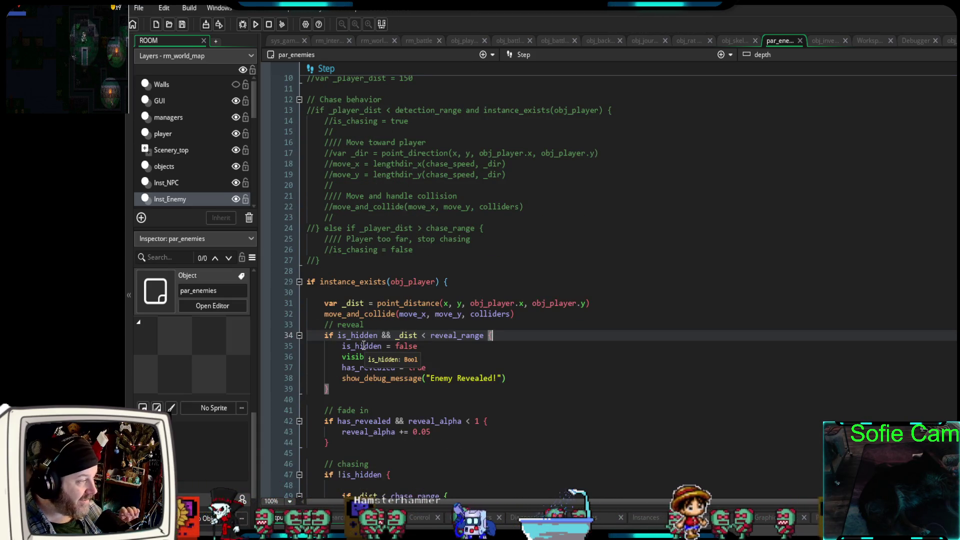
scroll(365, 345, "down", 2)
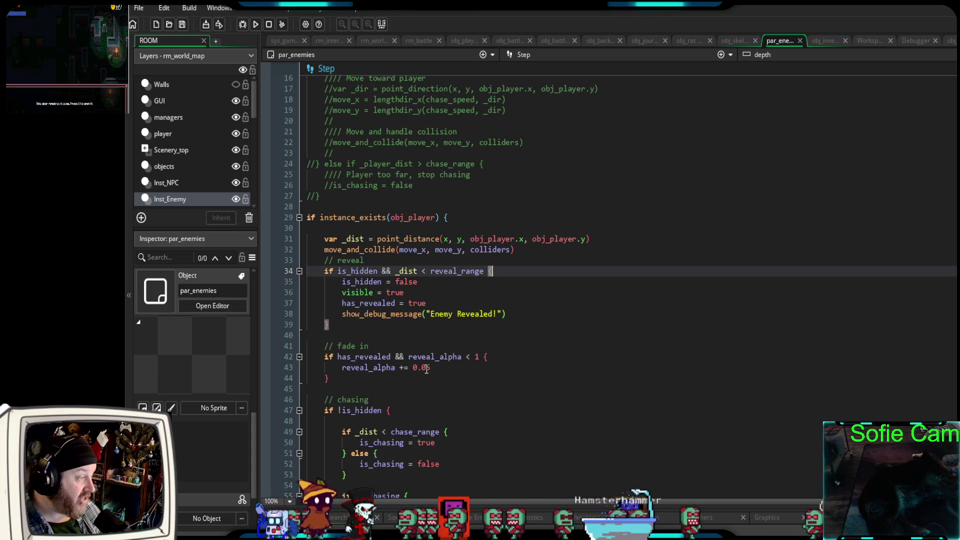
scroll(415, 368, "down", 1)
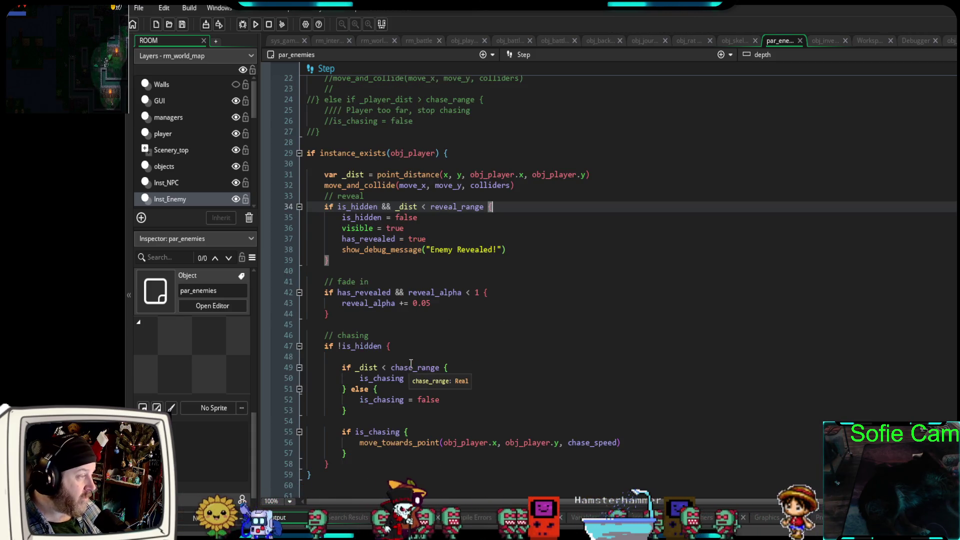
scroll(414, 361, "up", 3)
left_click_drag(592, 303, 288, 303)
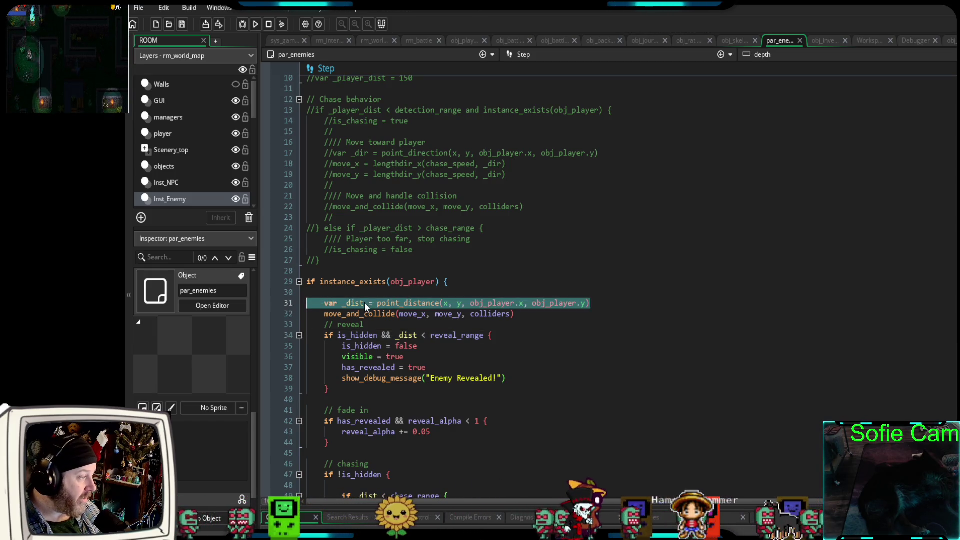
Remove the move_and_collide call from below the var _dist line.
left_click(366, 303)
left_click(594, 303)
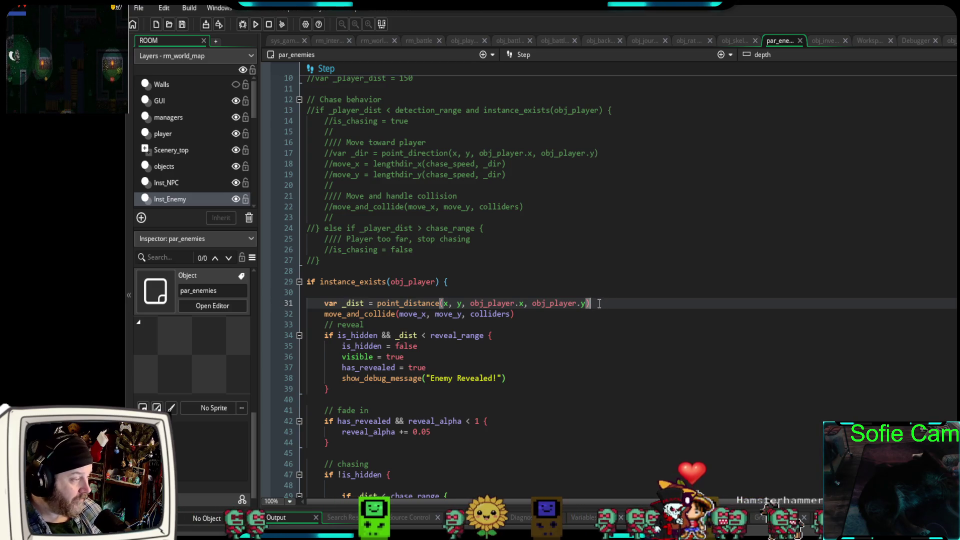
key("Return")
left_click(522, 324)
left_click_drag(523, 324, 322, 325)
key("ctrl+c")
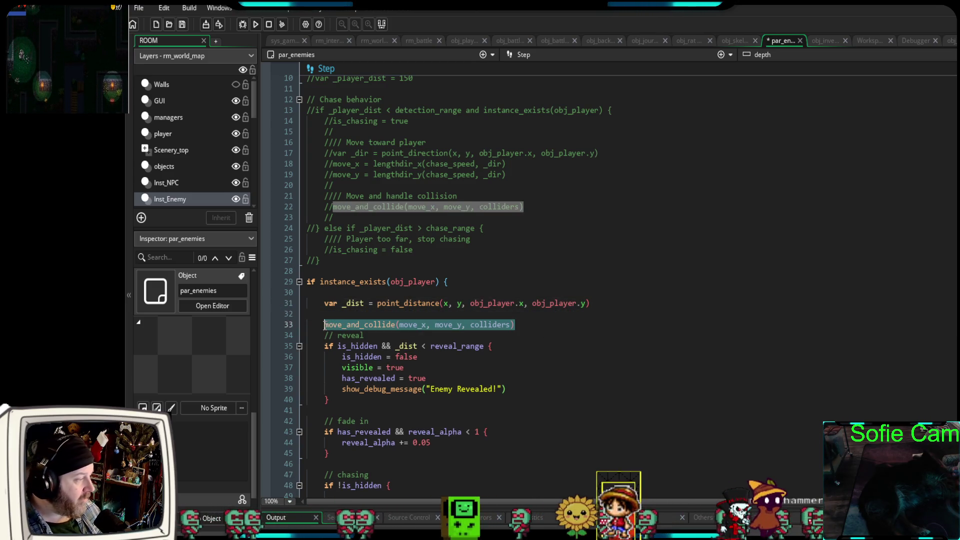
key("BackSpace")
Paste move_and_collide above the _dist calculation, indent it, and delete the extra blank line.
left_click(308, 292)
key("ctrl+v")
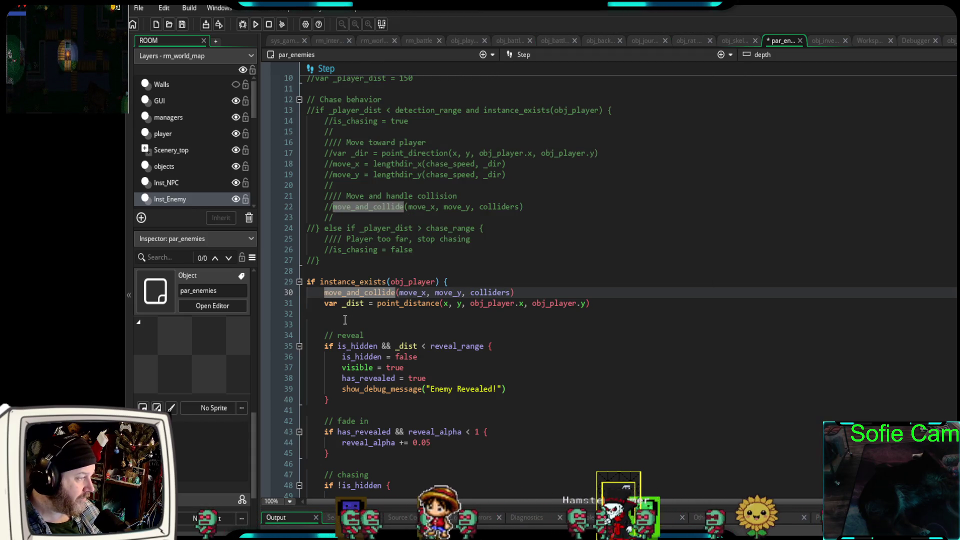
key("Tab")
left_click(334, 315)
key("Delete")
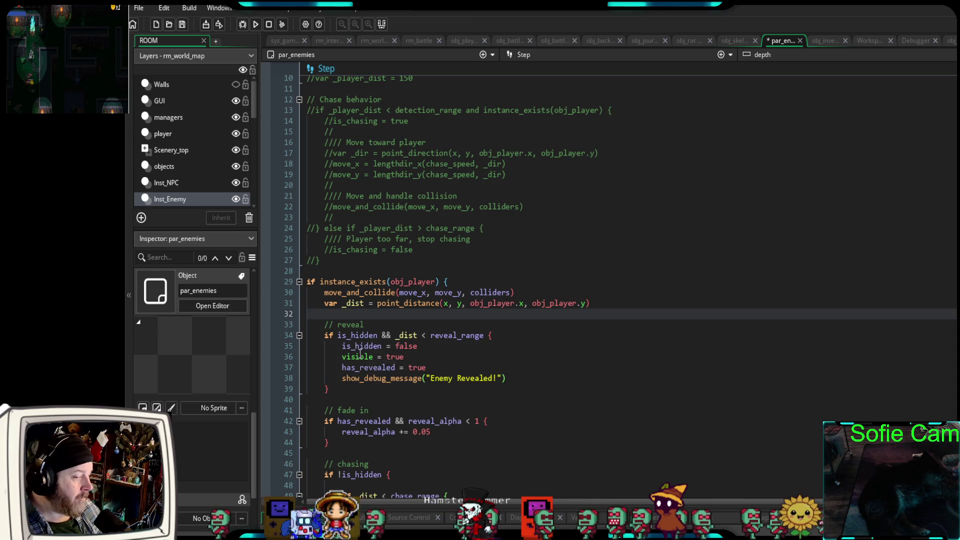
left_click_drag(380, 325, 310, 326)
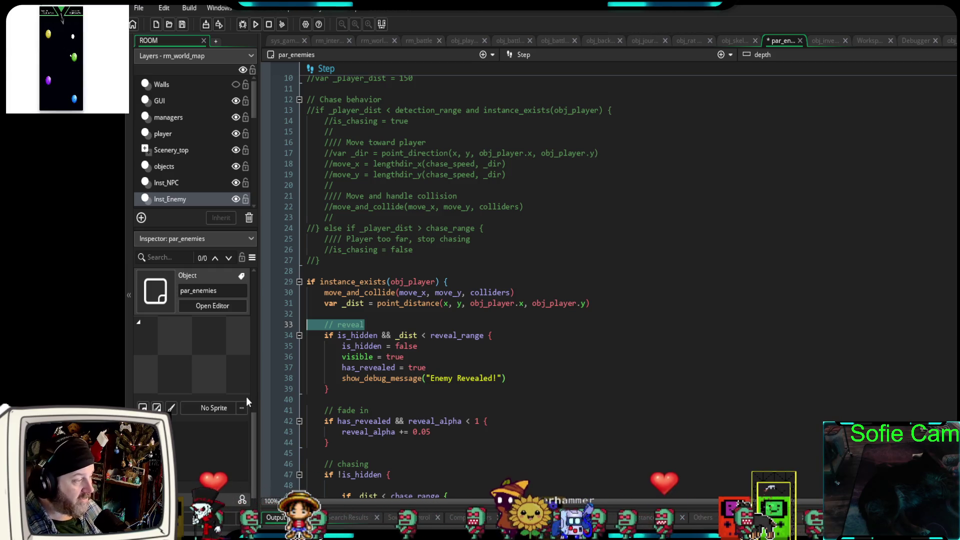
mouse_move(328, 389)
left_mouse_down()
mouse_move(302, 341)
mouse_move(292, 340)
left_mouse_up()
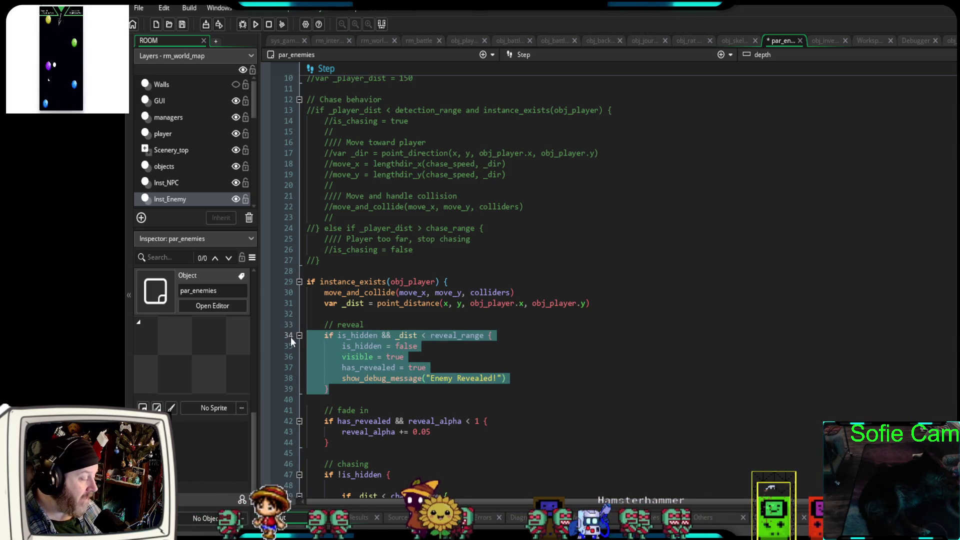
left_click(375, 399)
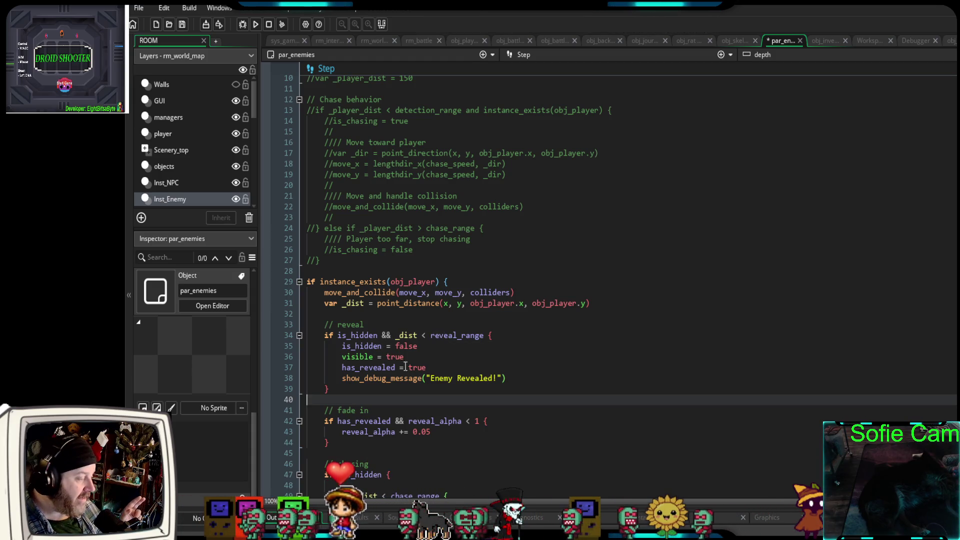
left_click_drag(487, 335, 338, 335)
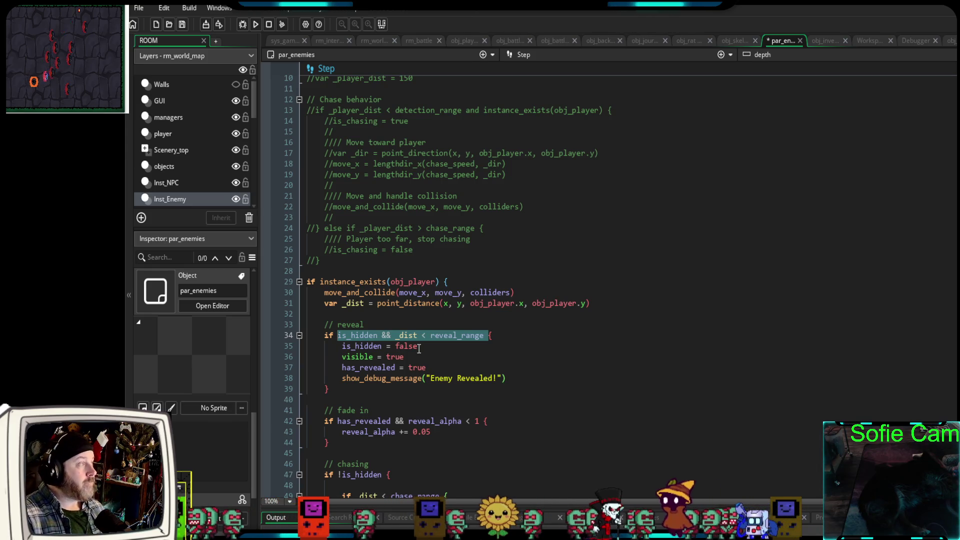
double_click(428, 346)
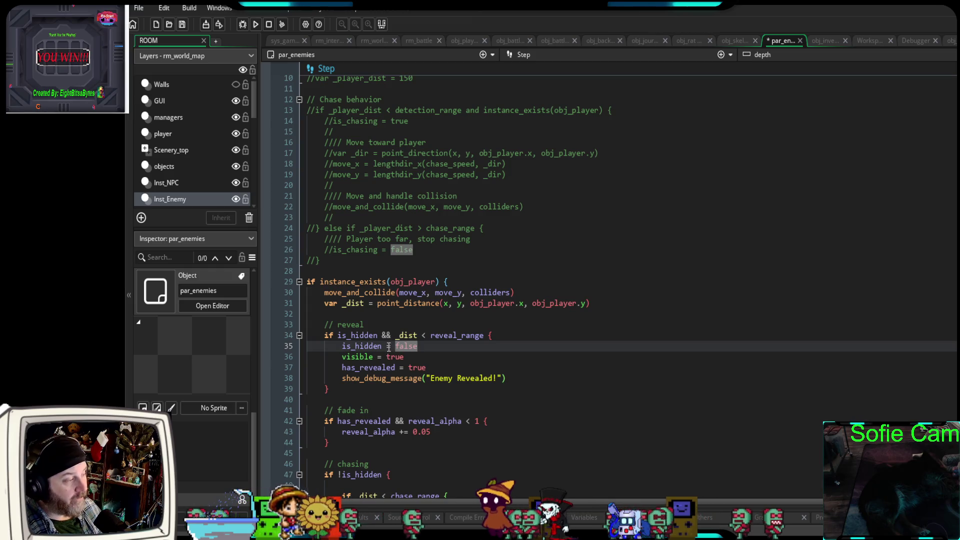
left_click_drag(402, 359, 295, 358)
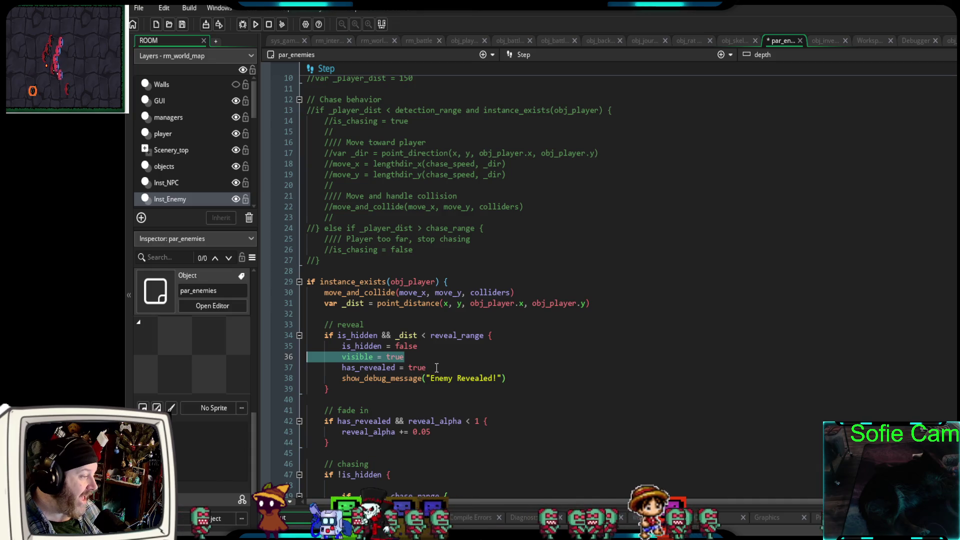
left_click_drag(426, 368, 307, 368)
scroll(380, 389, "down", 4)
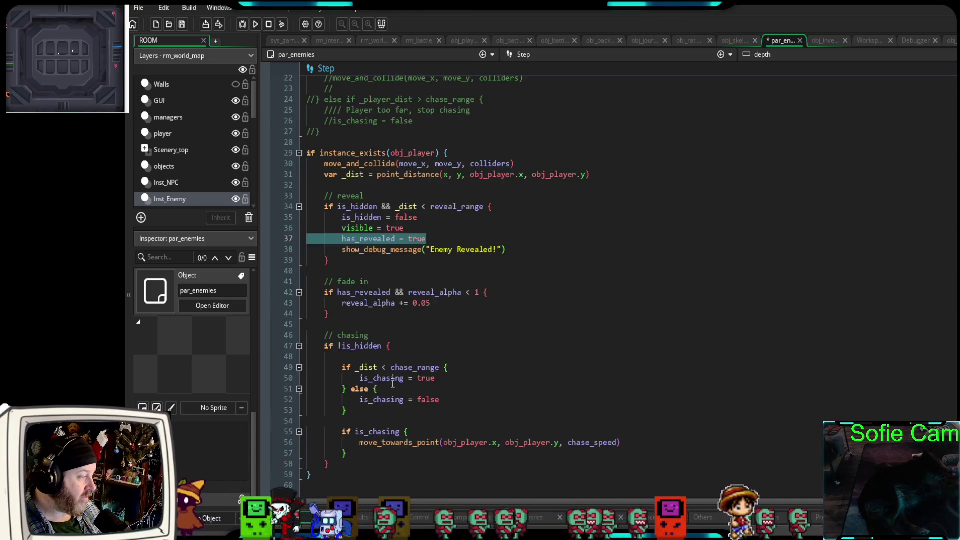
scroll(323, 429, "up", 2)
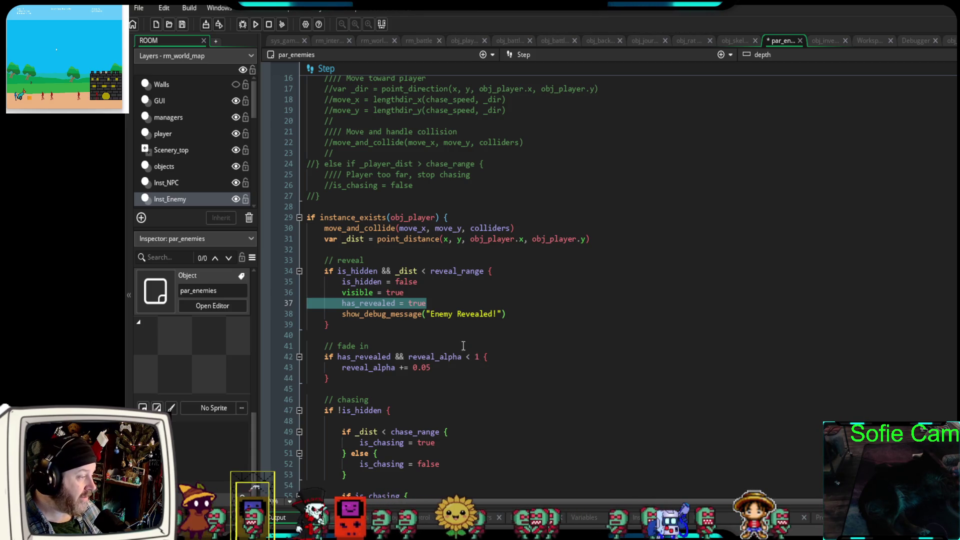
left_click_drag(446, 368, 321, 368)
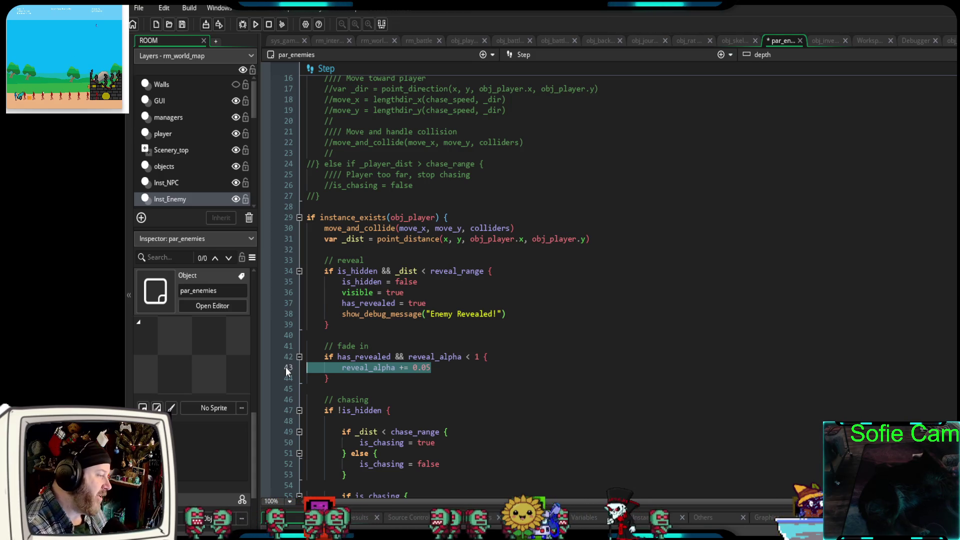
mouse_move(349, 381)
left_mouse_down()
mouse_move(320, 358)
mouse_move(298, 357)
left_mouse_up()
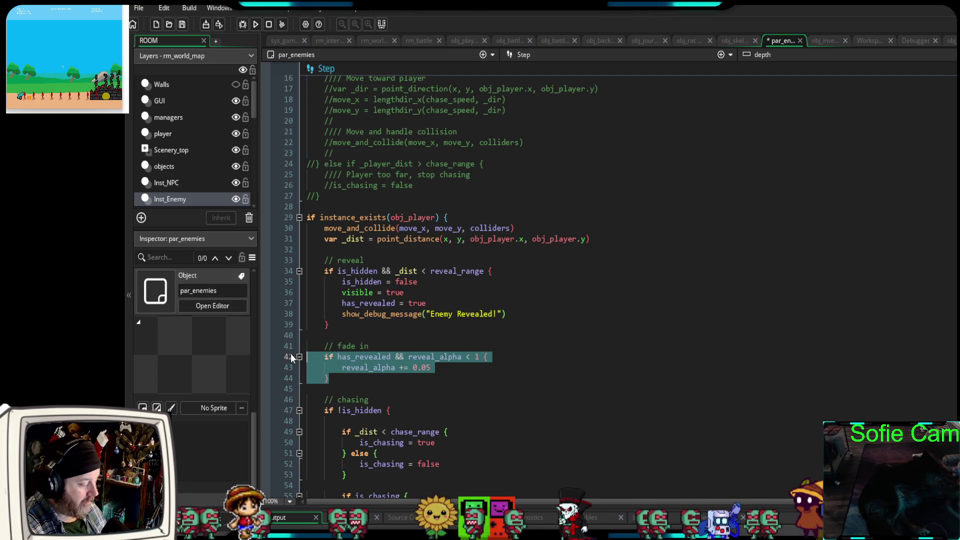
Comment out the fade-in block on lines 42–44 with Ctrl+K.
key("ctrl+k")
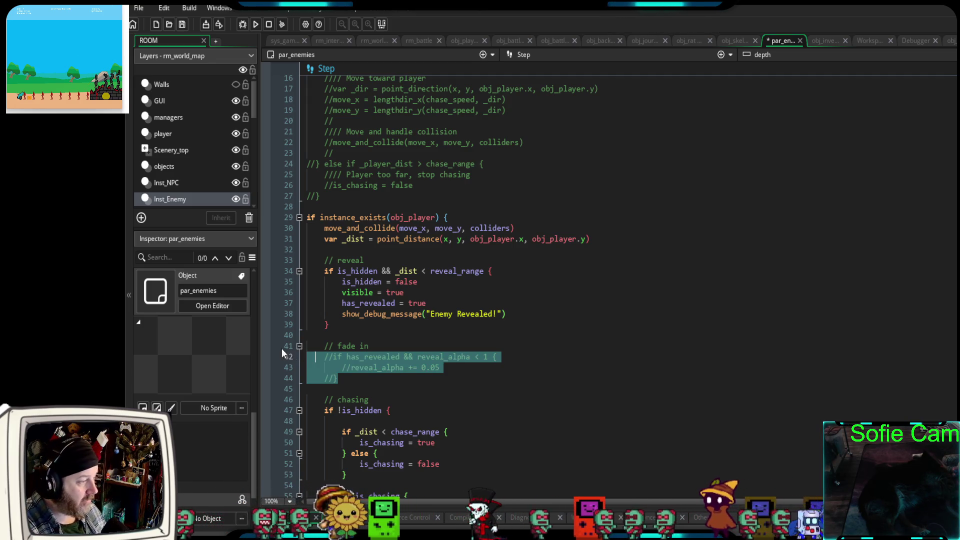
scroll(409, 362, "down", 5)
scroll(406, 357, "up", 5)
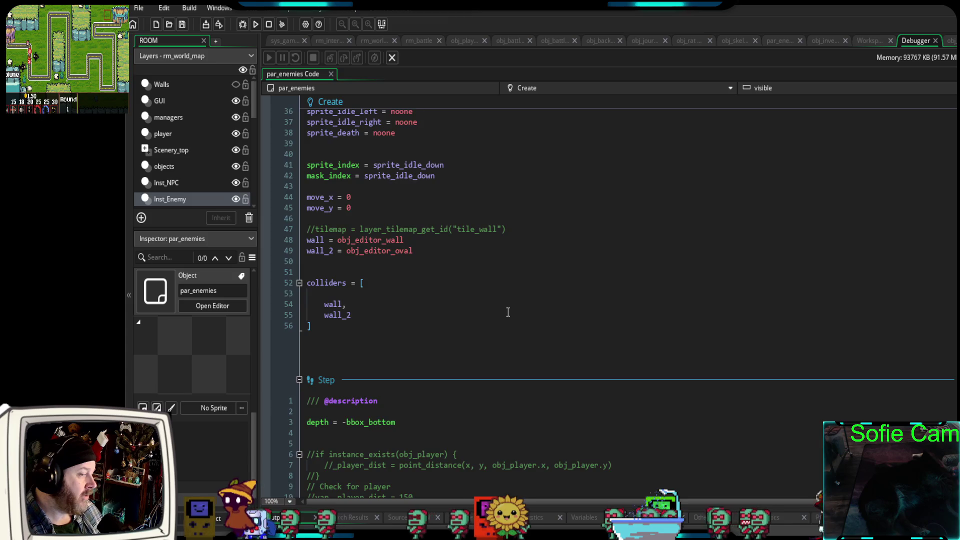
Uncomment fade-in lines 42–44 with Ctrl+Shift+K and review the reveal block on lines 34–38.
scroll(507, 312, "down", 15)
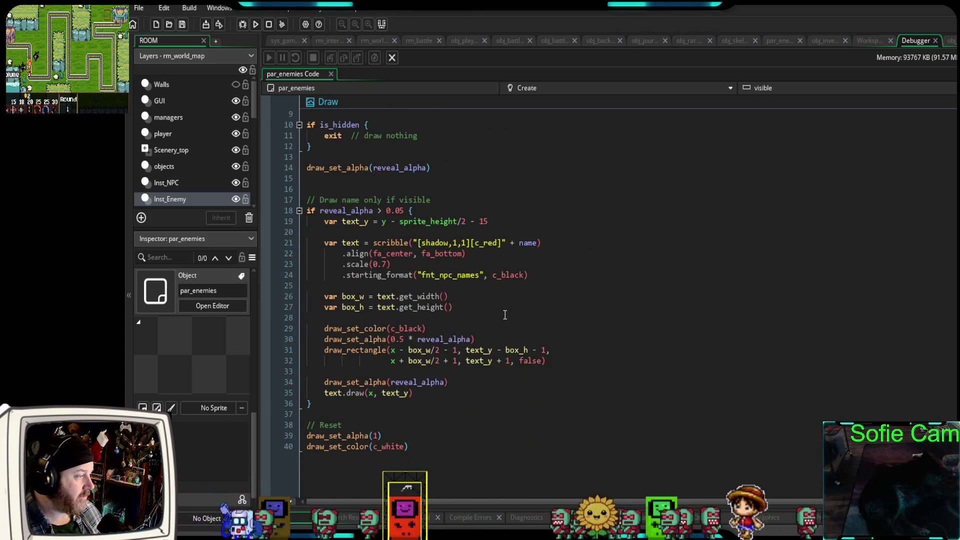
scroll(499, 309, "up", 15)
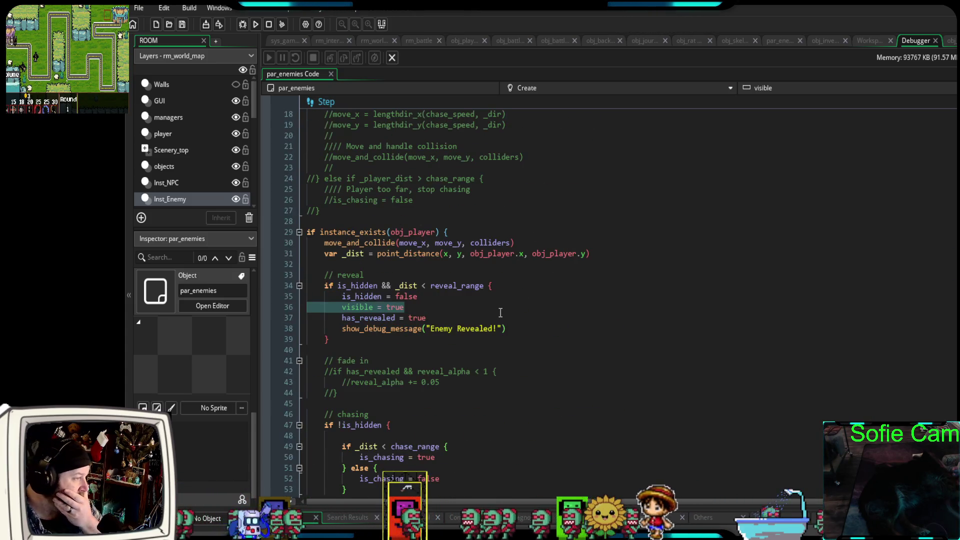
left_click_drag(343, 395, 292, 371)
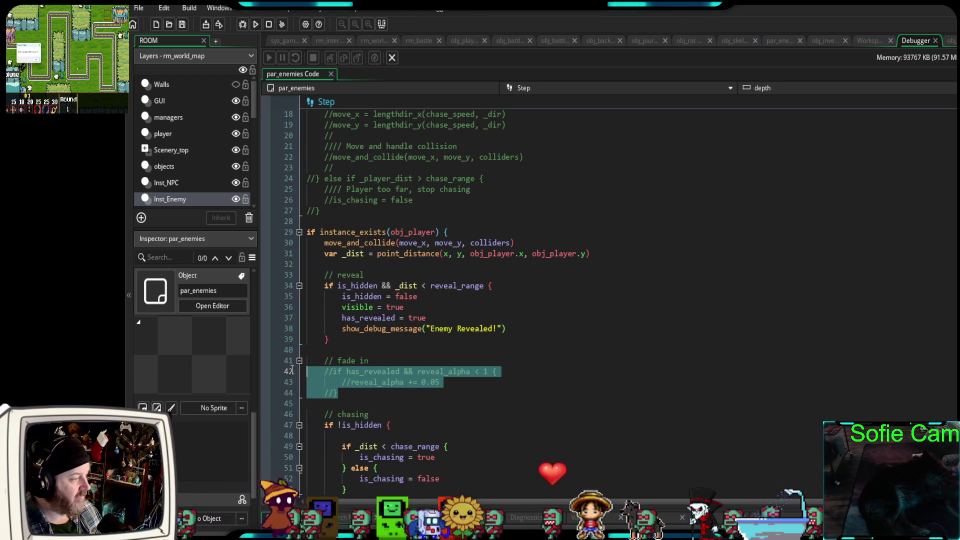
key("ctrl+shift+k")
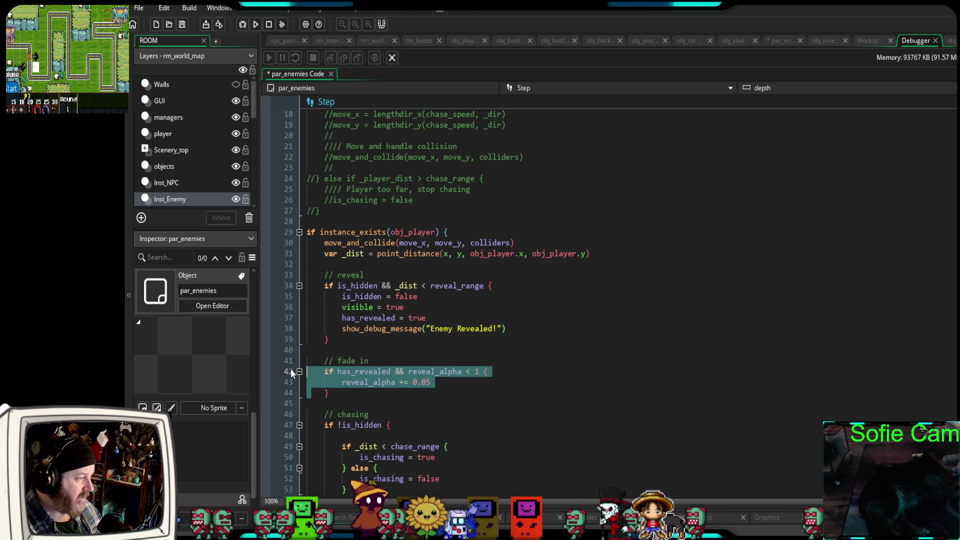
left_click(373, 341)
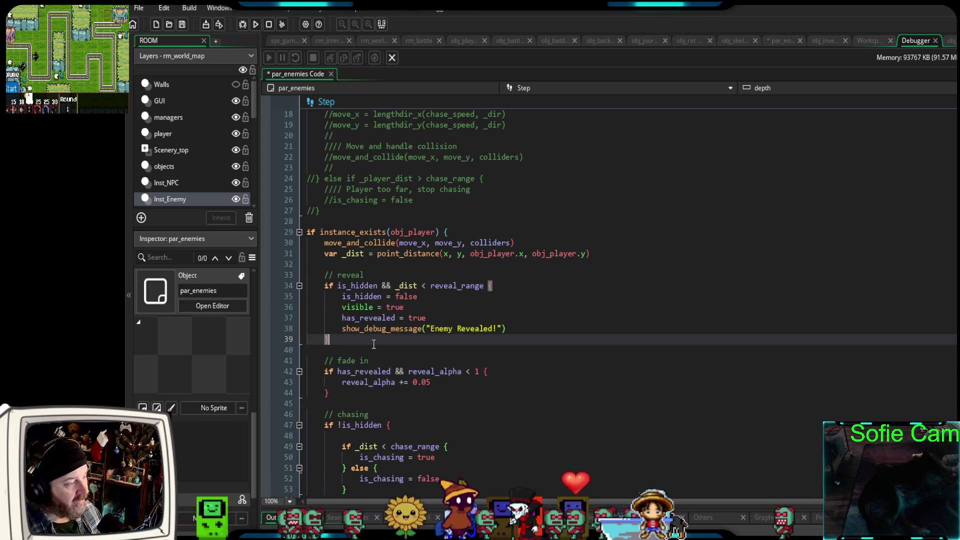
mouse_move(514, 324)
left_mouse_down()
mouse_move(380, 328)
mouse_move(290, 285)
left_mouse_up()
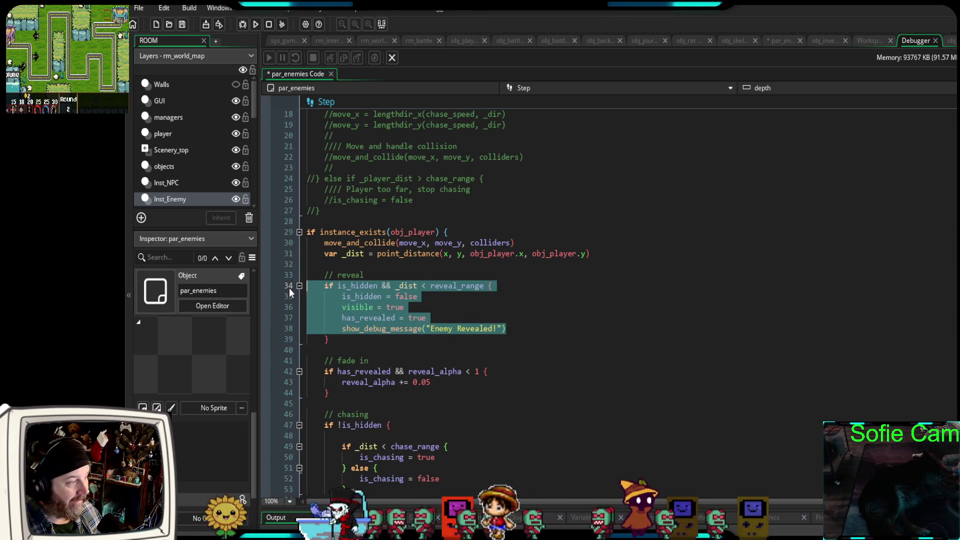
left_click(356, 265)
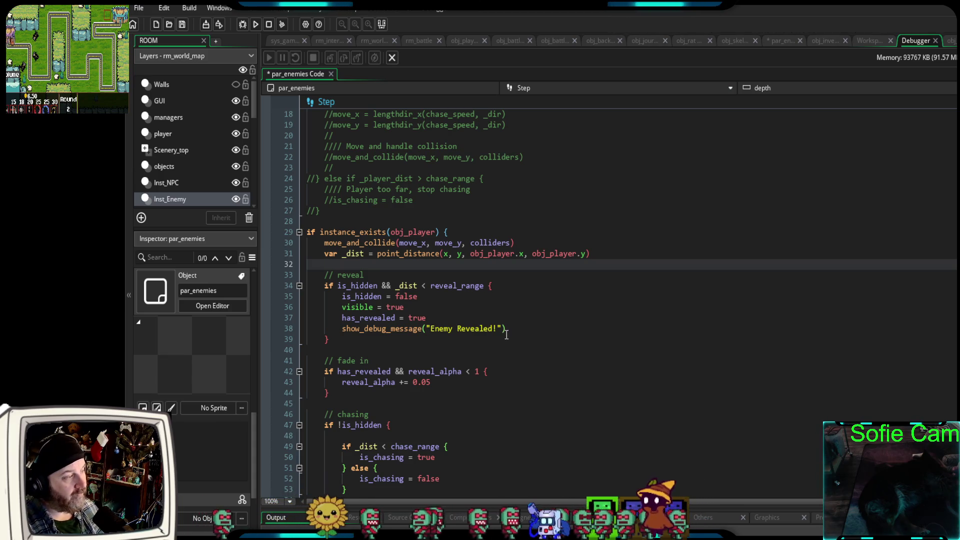
scroll(507, 335, "up", 2)
key("ctrl+Tab")
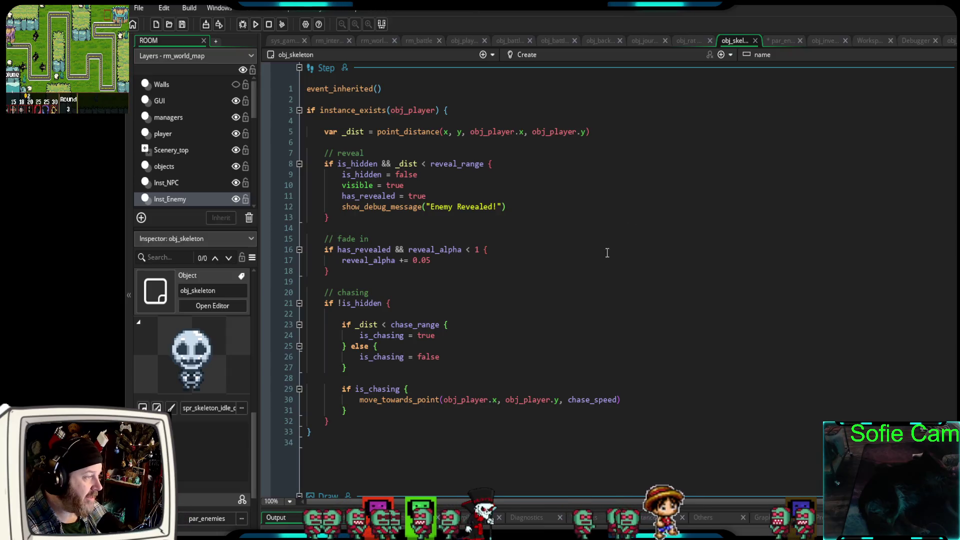
Comment out obj_skeleton's Step lines 3–33, leaving only event_inherited() active, then return to par_enemies.
mouse_move(333, 431)
left_mouse_down()
mouse_move(257, 129)
mouse_move(260, 106)
left_mouse_up()
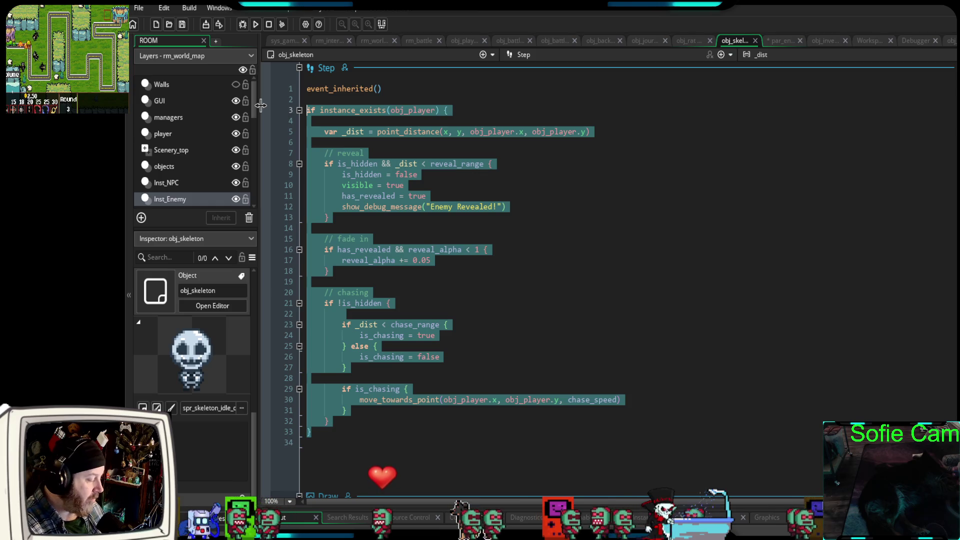
key("ctrl+k")
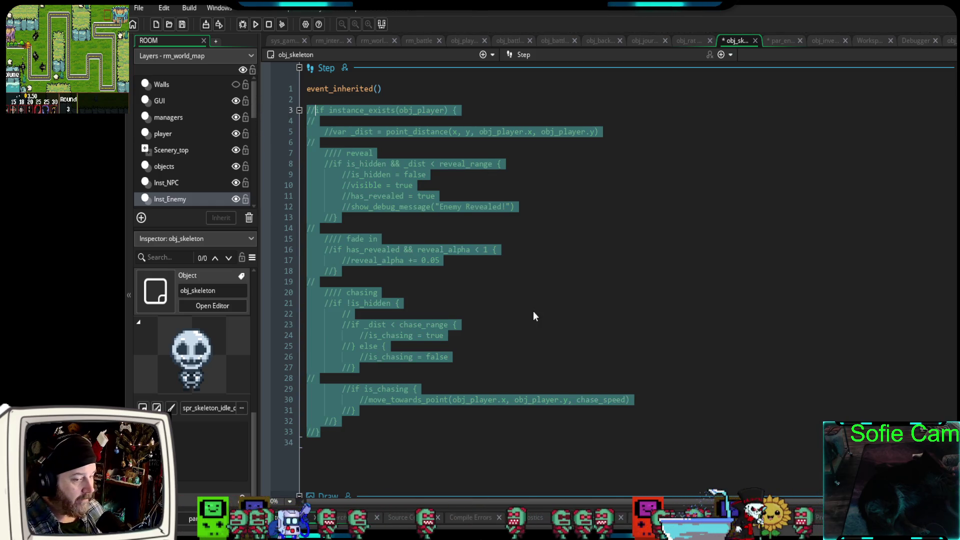
scroll(525, 305, "down", 10)
scroll(521, 324, "up", 10)
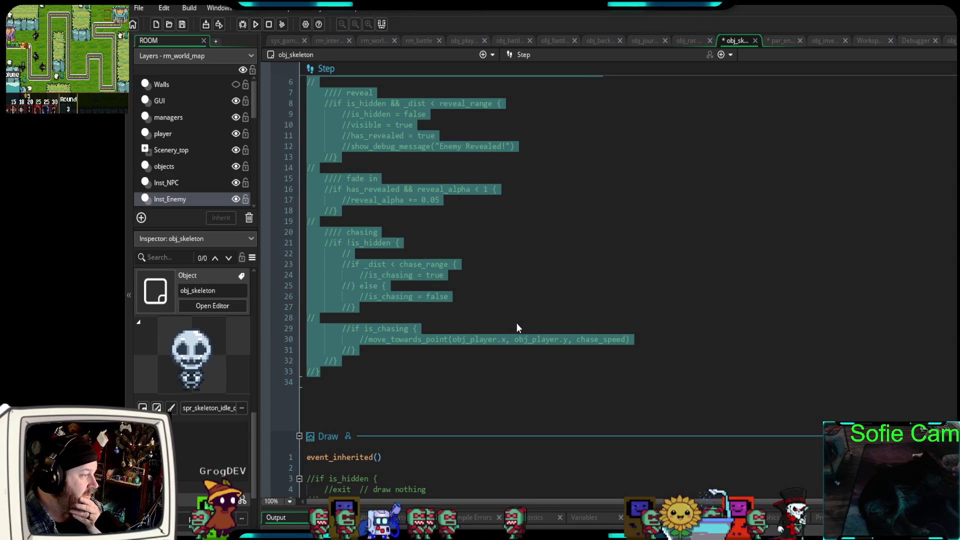
scroll(512, 324, "up", 6)
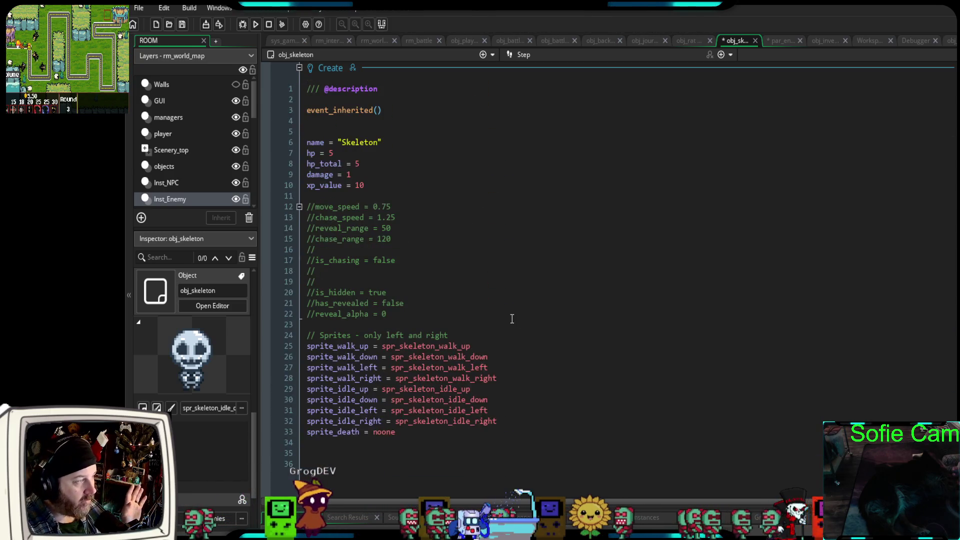
left_click(778, 41)
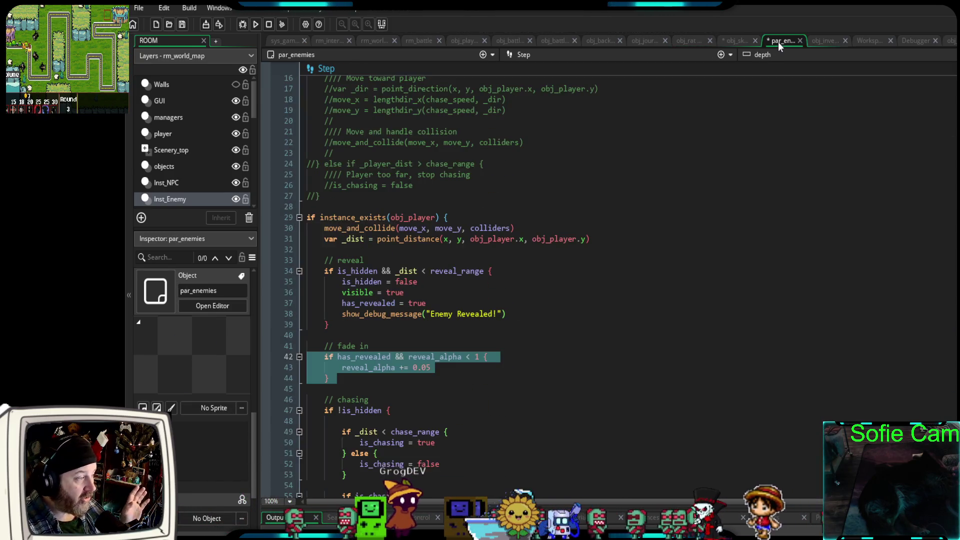
Debug-run the game, walk the player west into the grass and north toward the path, then close it.
left_click(242, 24)
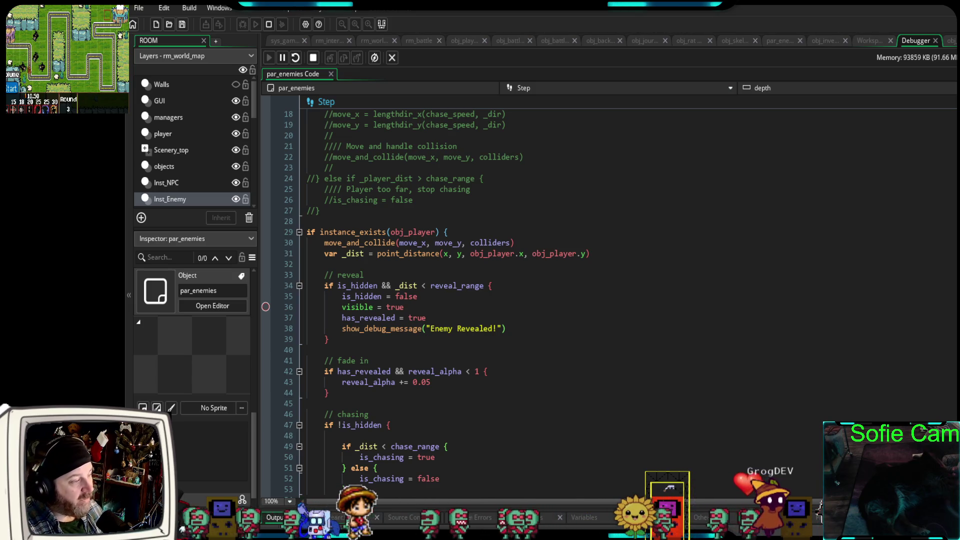
key("a")
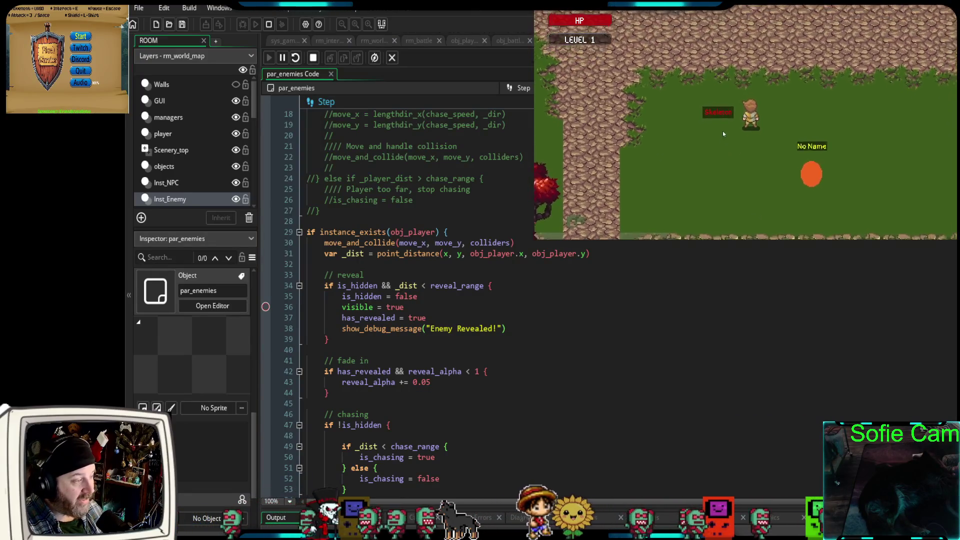
key("w")
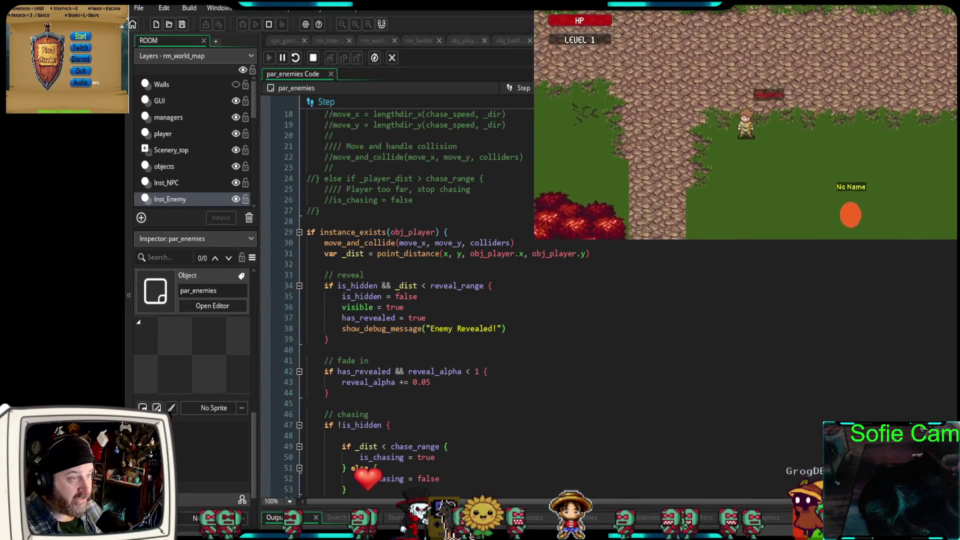
key("alt+F4")
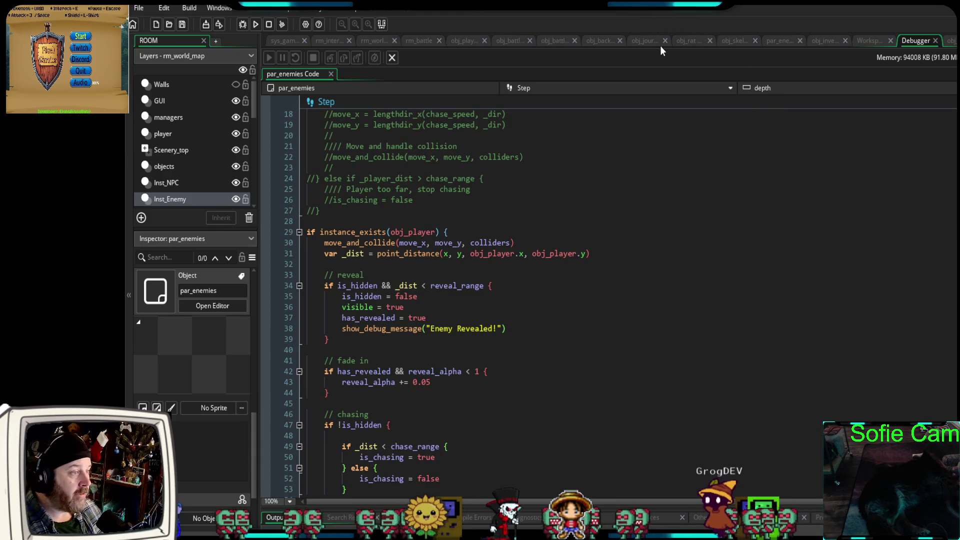
Insert blank lines between the reveal and fade-in blocks and two above the instance_exists check.
left_click(781, 41)
scroll(550, 299, "down", 2)
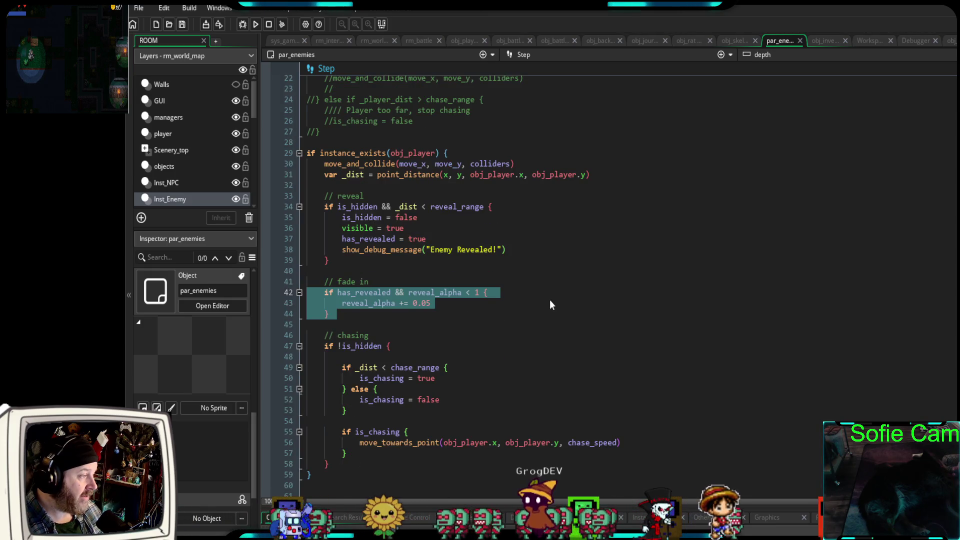
left_click(374, 271)
key("Return")
key("Return")
key("Return")
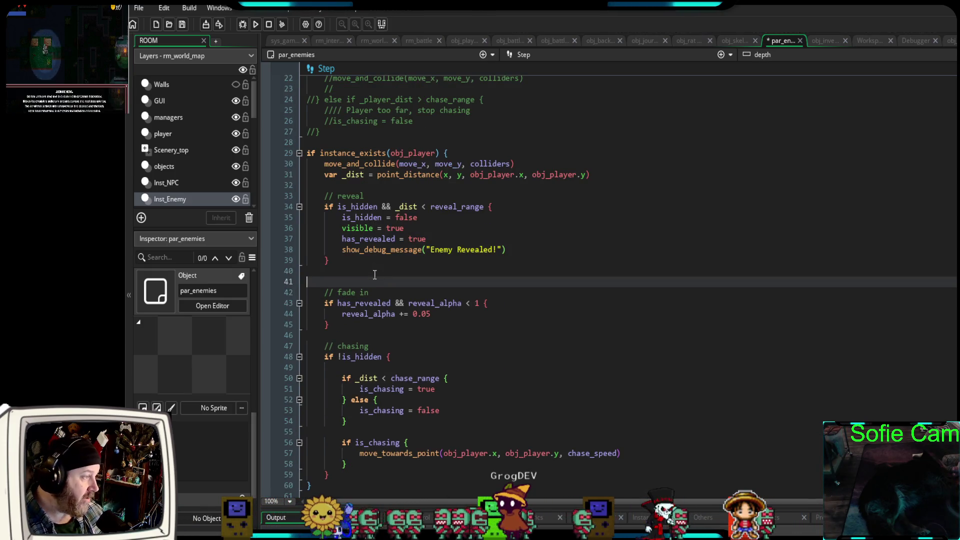
left_click(355, 142)
key("Return")
key("Return")
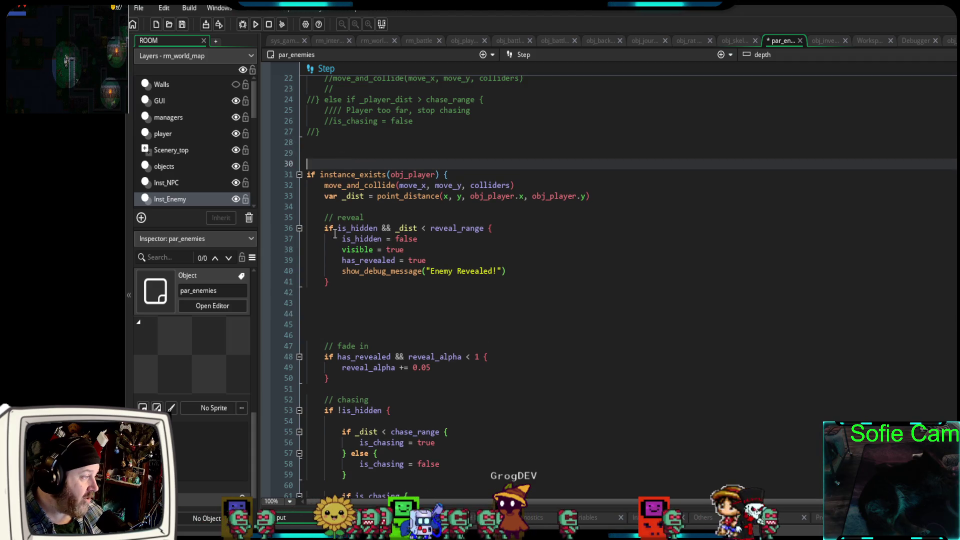
left_click_drag(333, 282, 292, 166)
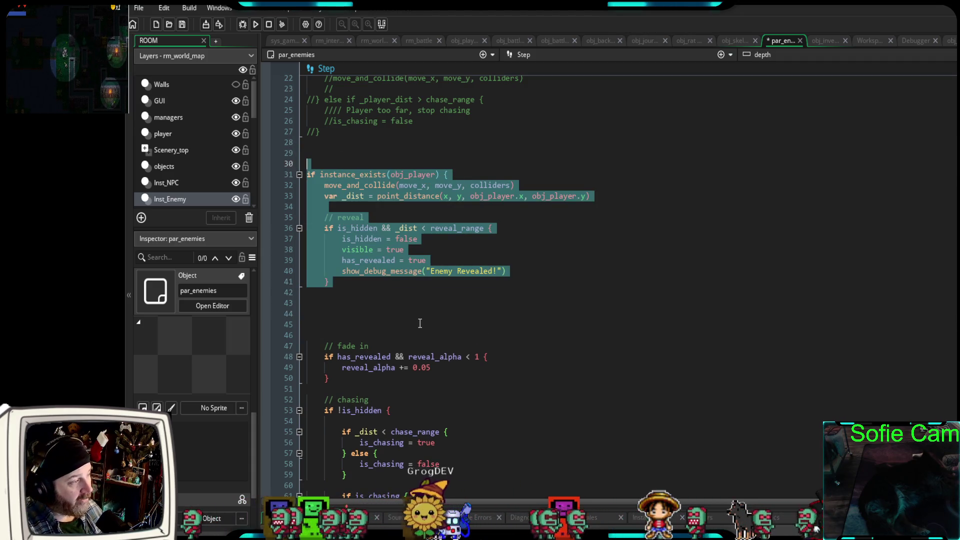
left_click(400, 324)
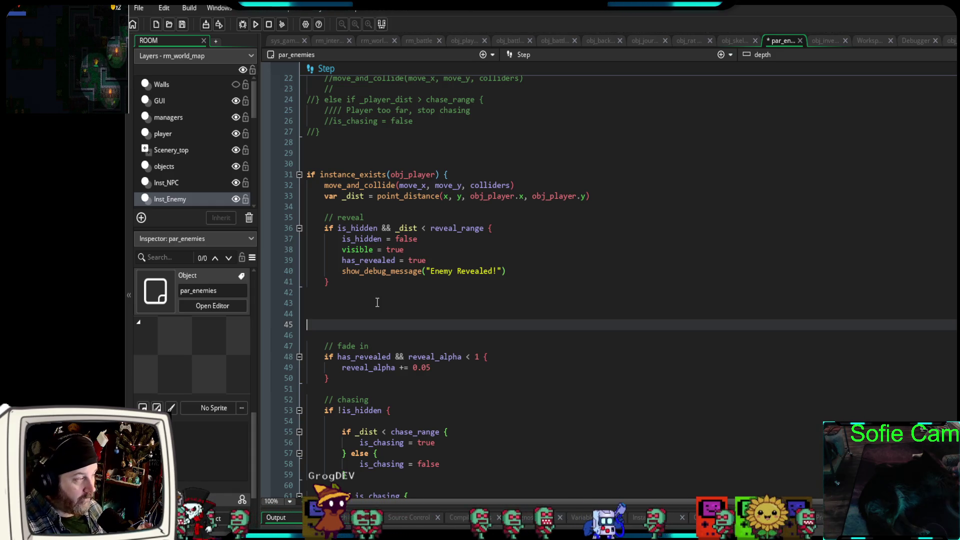
scroll(528, 319, "up", 10)
scroll(525, 319, "up", 18)
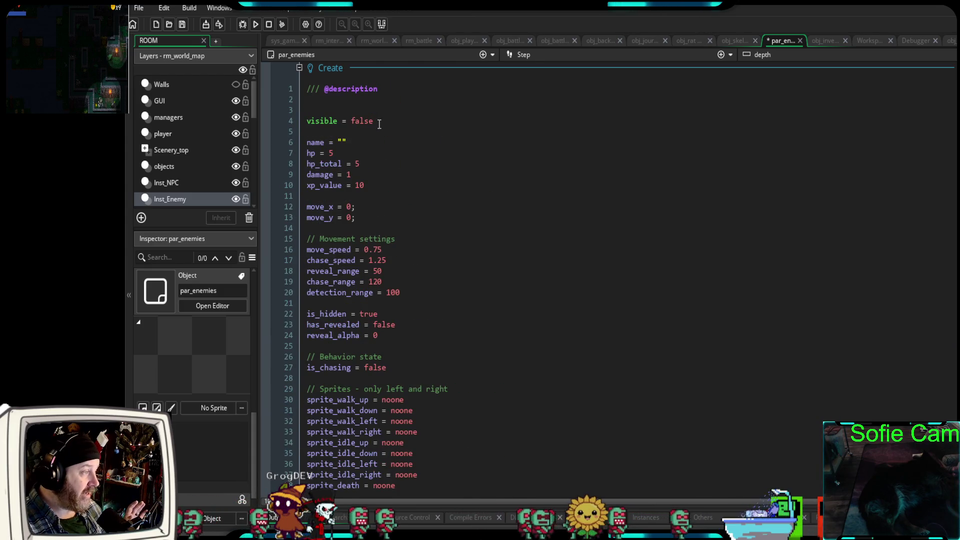
left_click_drag(379, 121, 295, 116)
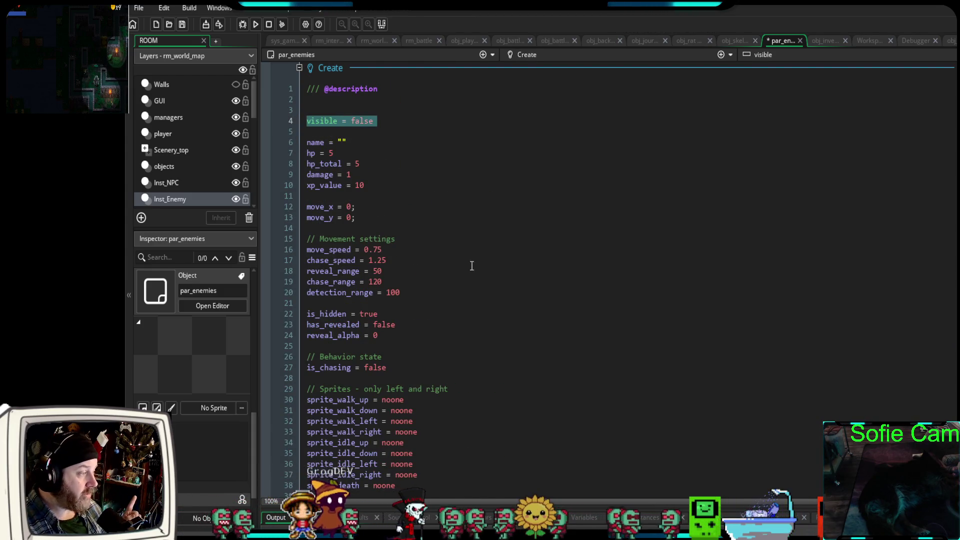
scroll(463, 258, "down", 4)
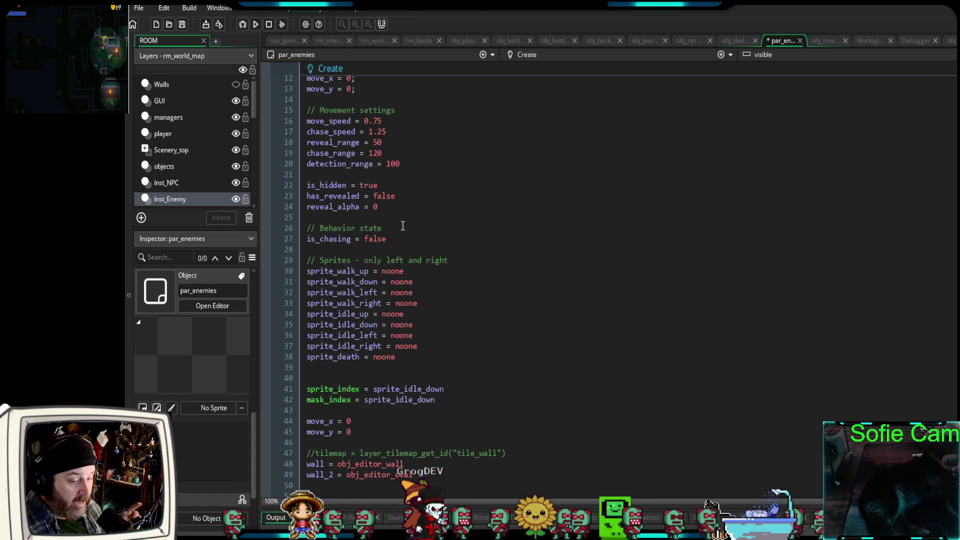
left_click_drag(379, 186, 306, 185)
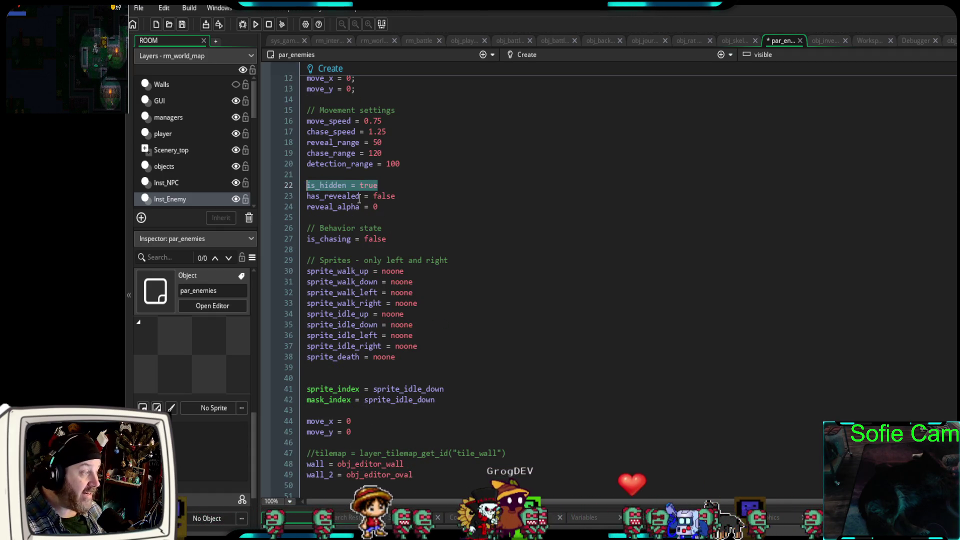
left_click(387, 248)
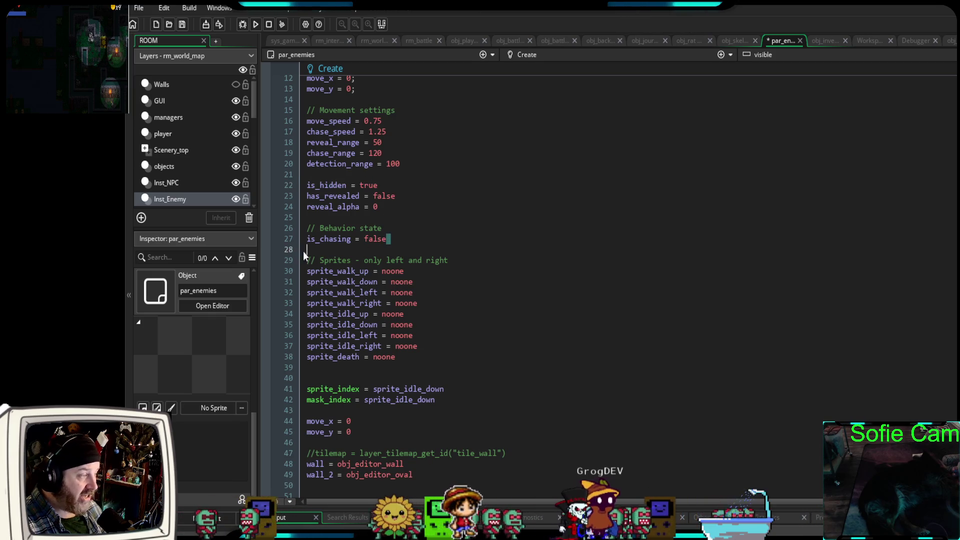
scroll(488, 285, "down", 10)
scroll(484, 286, "down", 12)
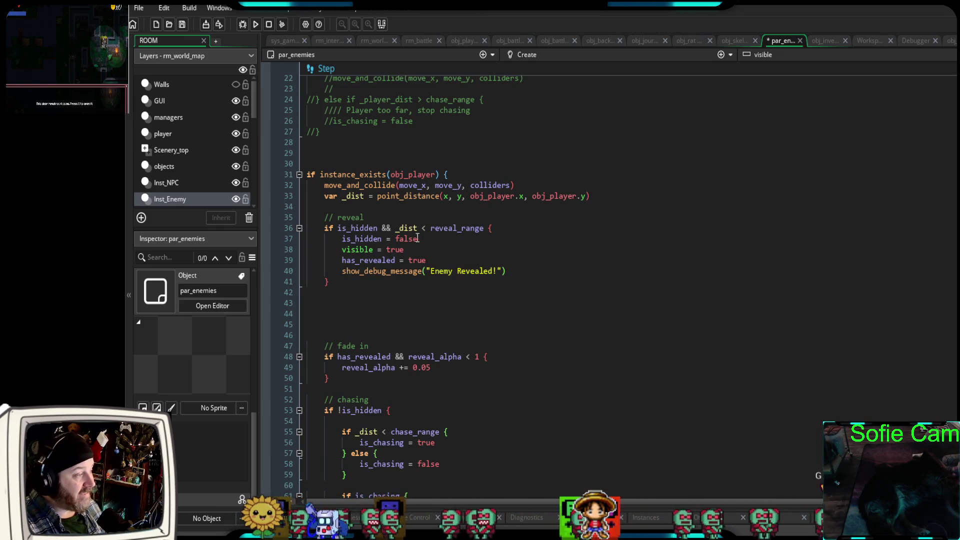
Review the player check and the reveal condition on lines 32–41 of the Step event.
scroll(400, 243, "up", 6)
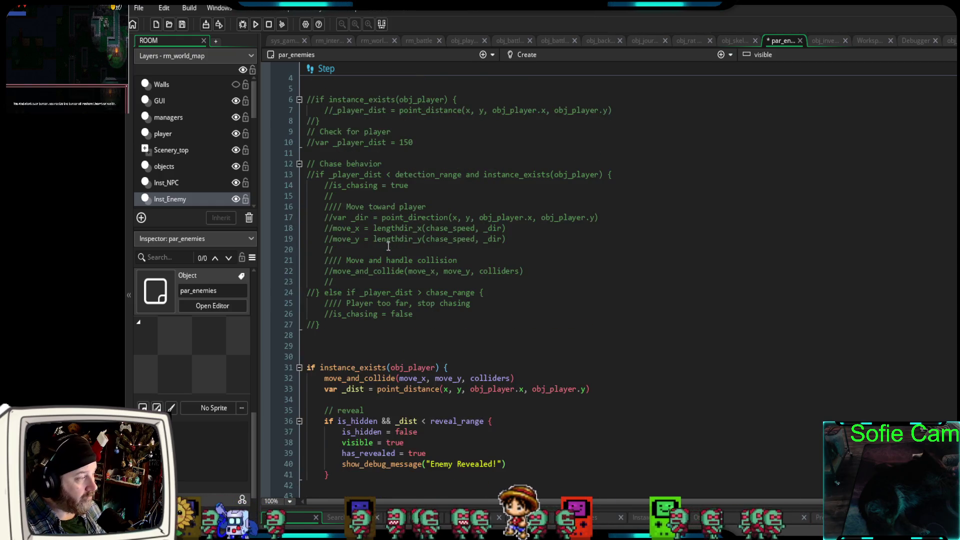
scroll(388, 246, "down", 4)
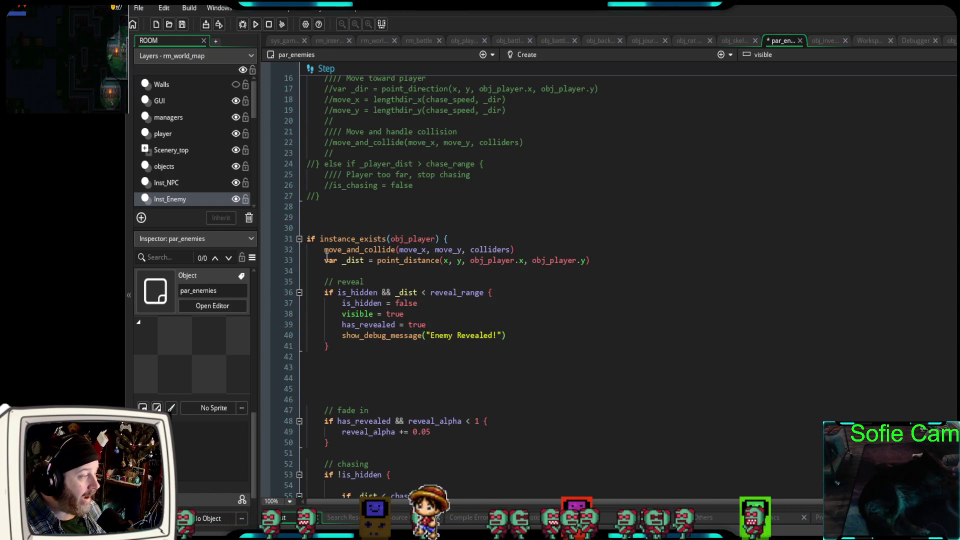
left_click(308, 240)
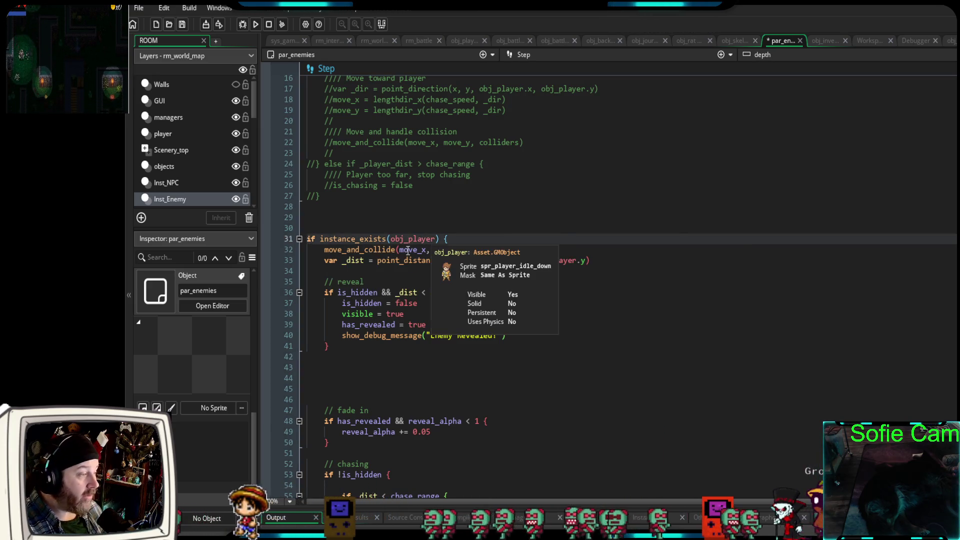
mouse_move(349, 347)
left_mouse_down()
mouse_move(320, 292)
mouse_move(271, 248)
left_mouse_up()
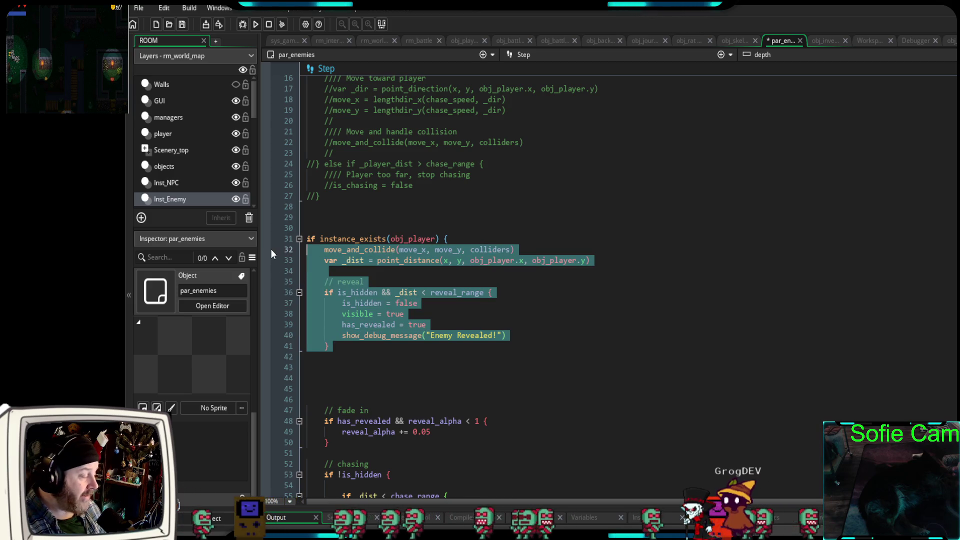
left_click(355, 269)
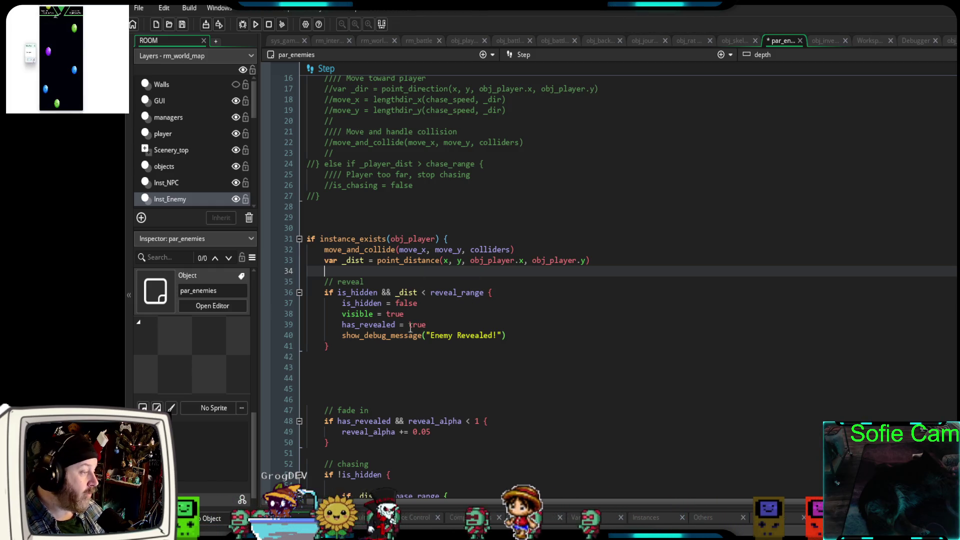
left_click_drag(484, 293, 349, 293)
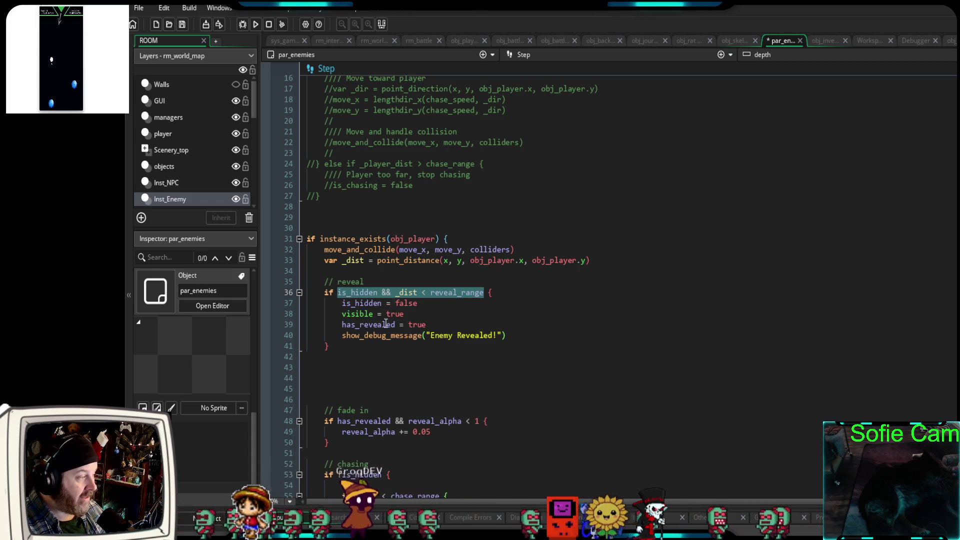
left_click(433, 324)
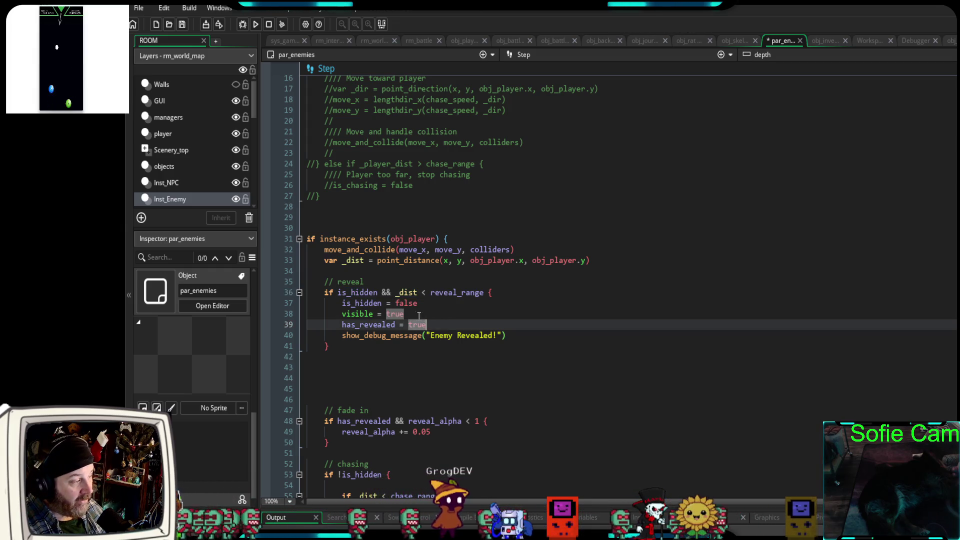
Add a breakpoint on line 38, the visible = true line.
left_click(379, 304)
left_click(427, 303)
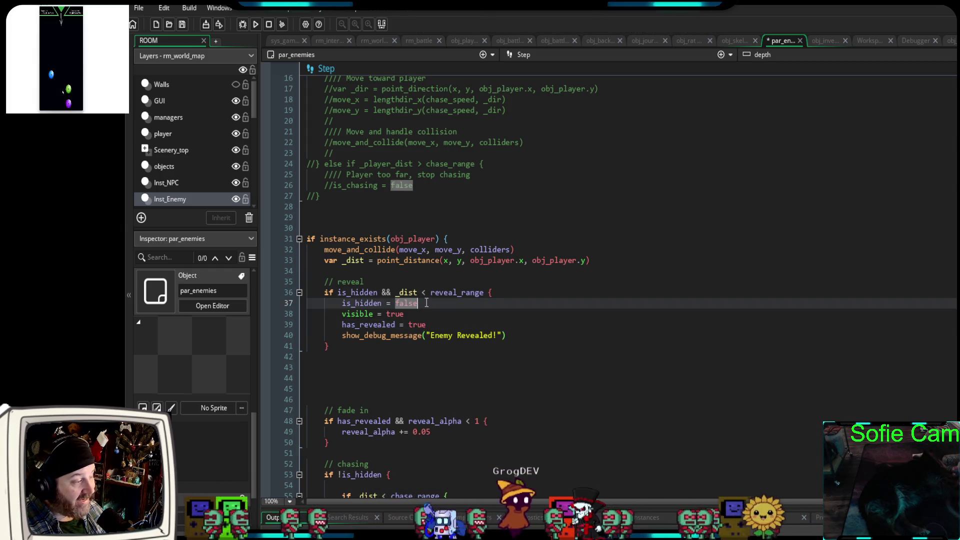
left_click(413, 314)
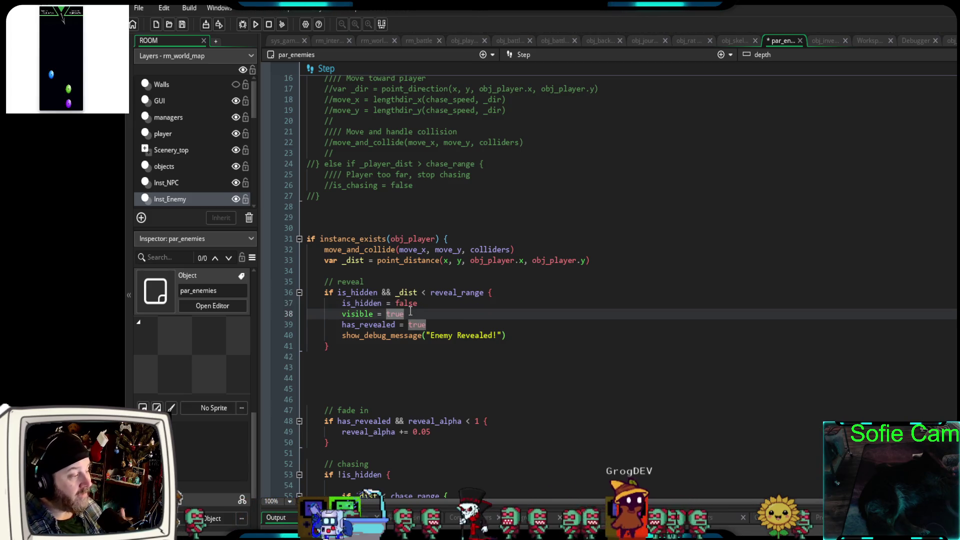
left_click(434, 325)
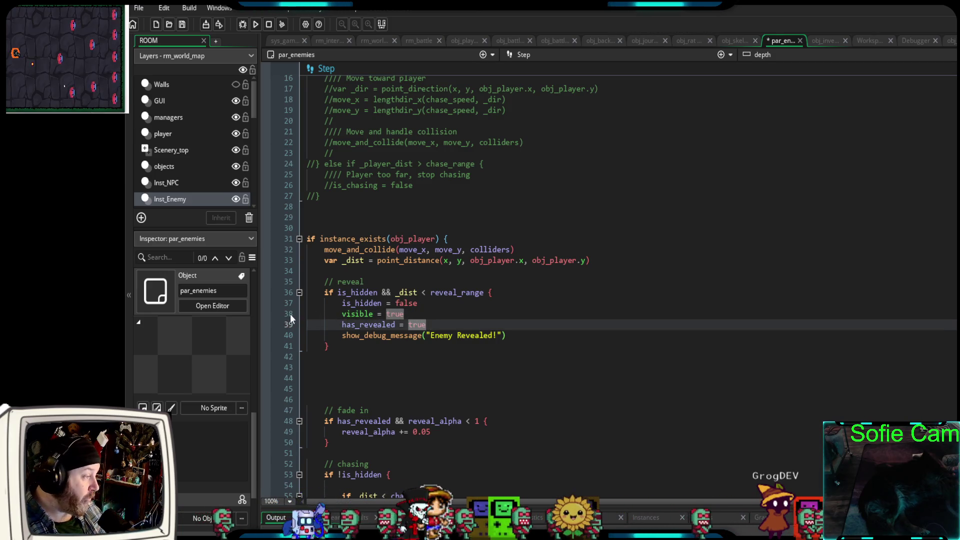
left_click(266, 314)
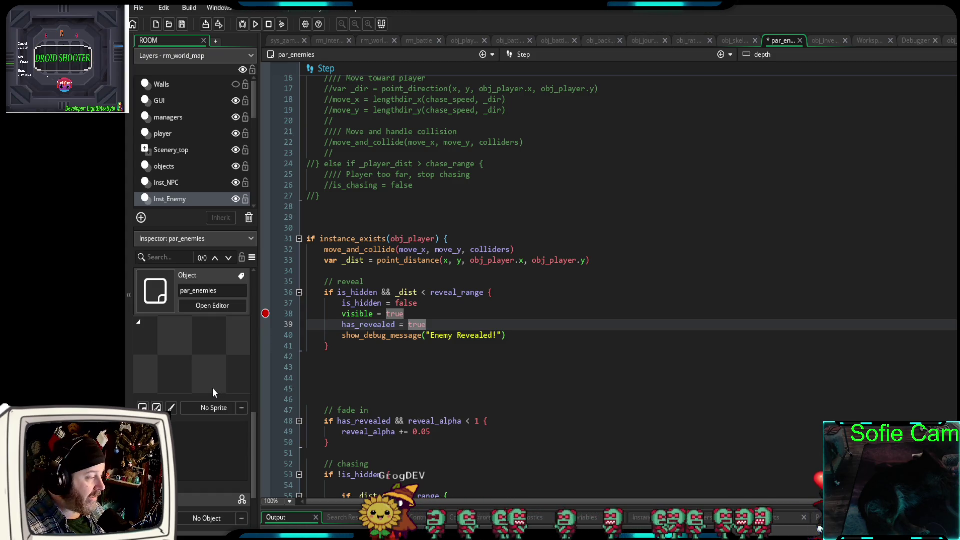
Move the breakpoint from line 38 to the reveal_alpha += 0.05 line 49.
left_click(266, 314)
left_click(265, 432)
scroll(267, 485, "down", 2)
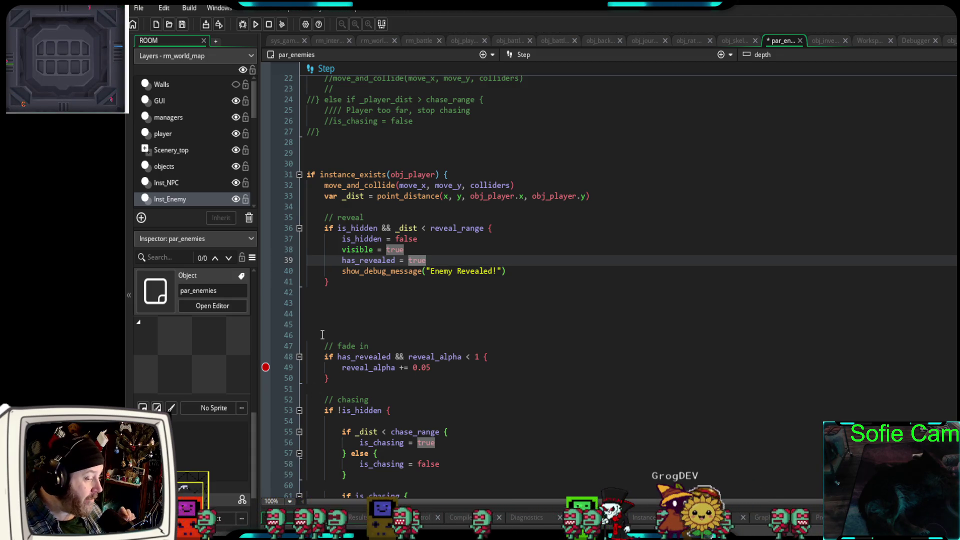
left_click_drag(332, 378, 295, 356)
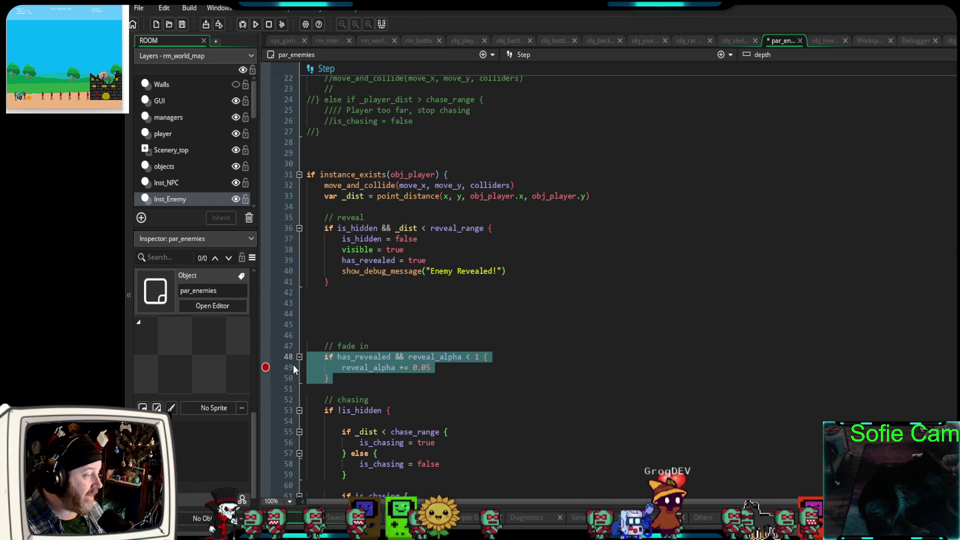
left_click(356, 388)
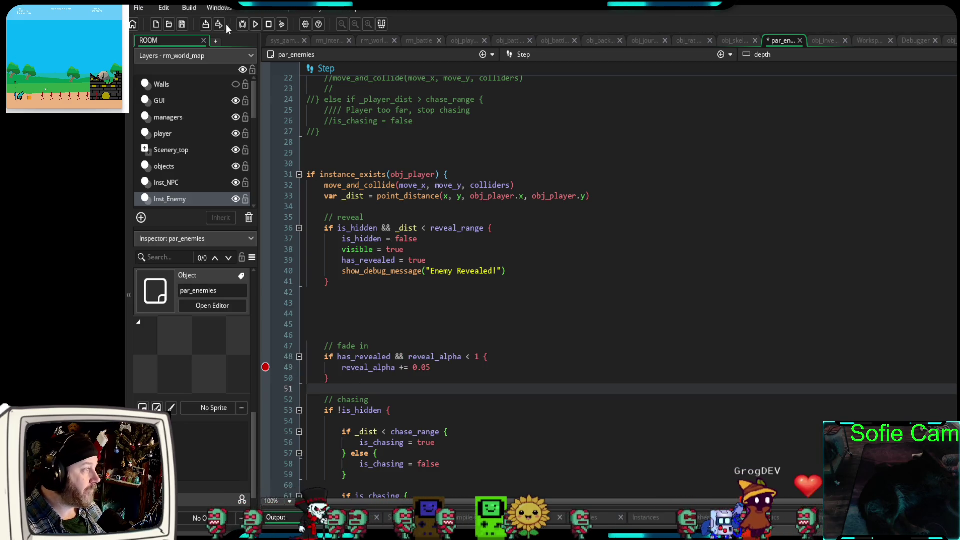
left_click(243, 26)
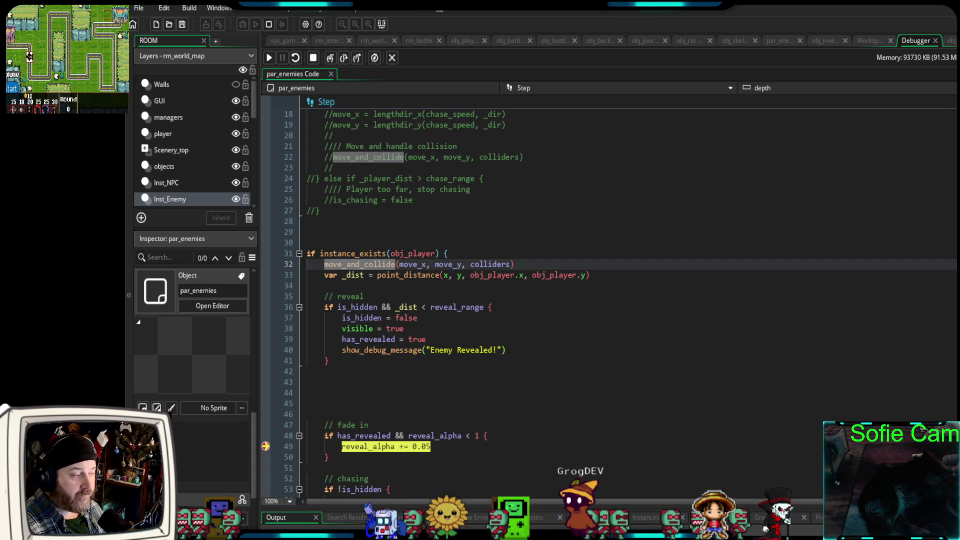
Continue once from the line 49 break and confirm reveal_alpha reads 0.05.
scroll(599, 300, "down", 4)
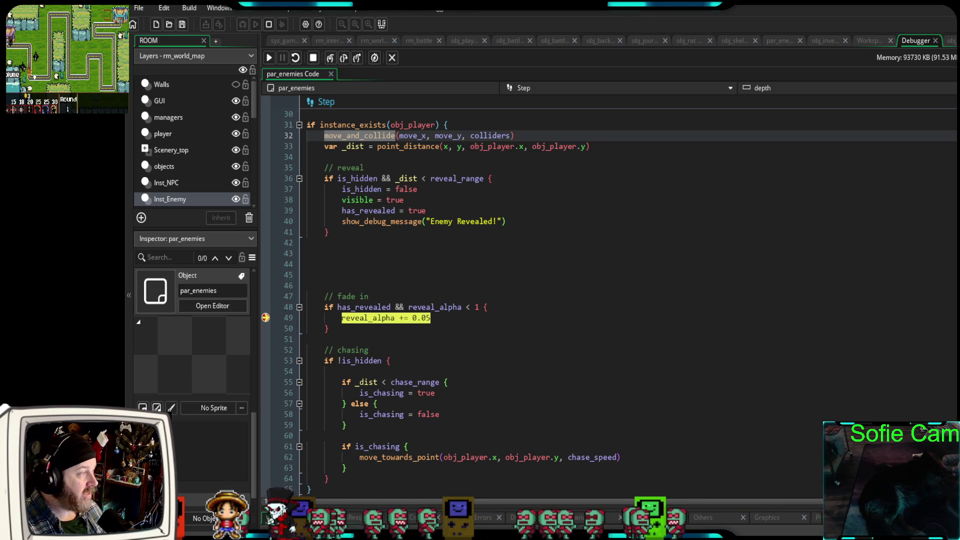
left_click(269, 57)
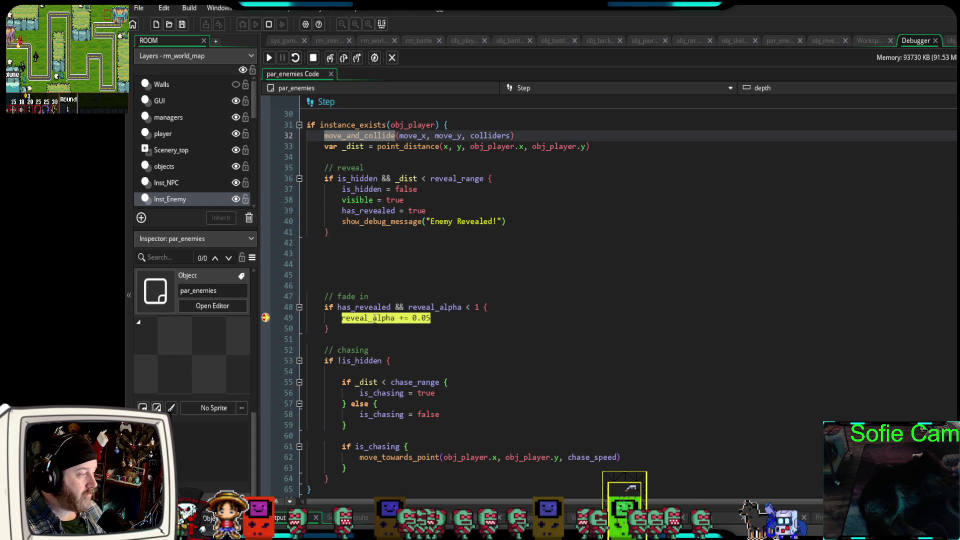
mouse_move(382, 318)
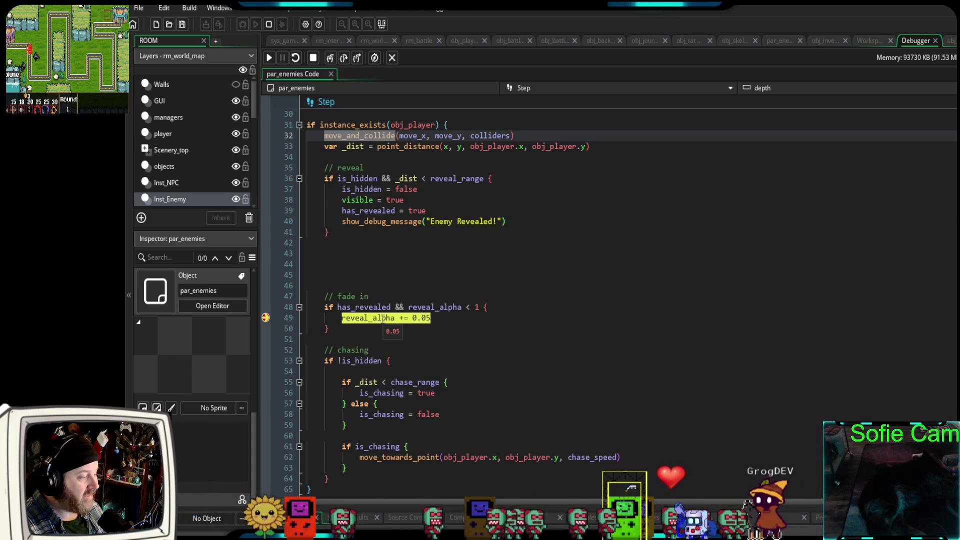
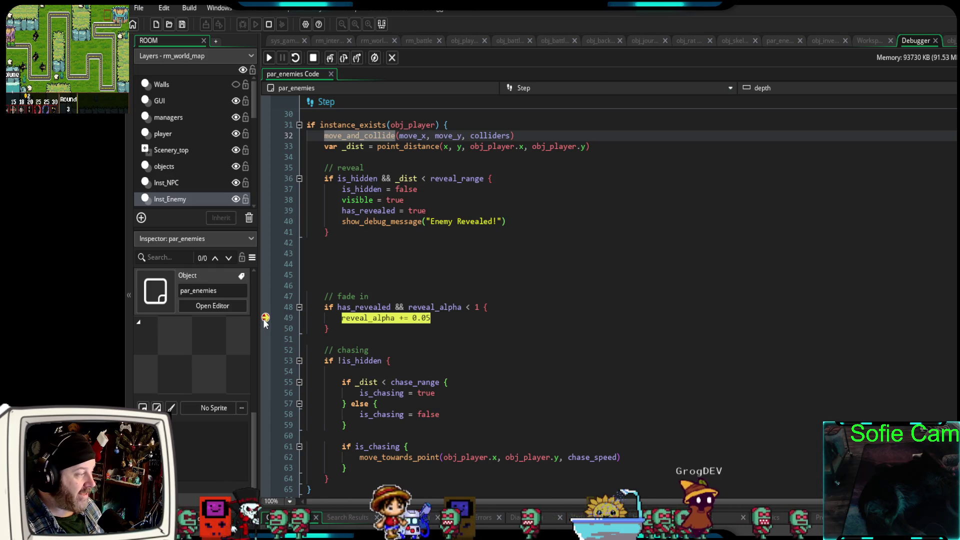
Resume past the fade-in breakpoint, clear the line-49 breakpoint, and close the __scribble_system script.
left_click(265, 318)
key("F5")
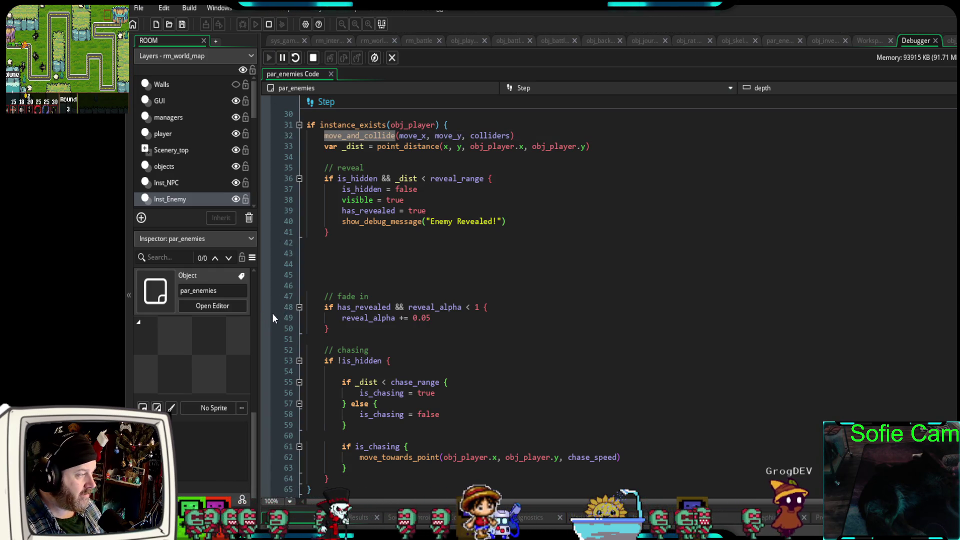
left_click(266, 317)
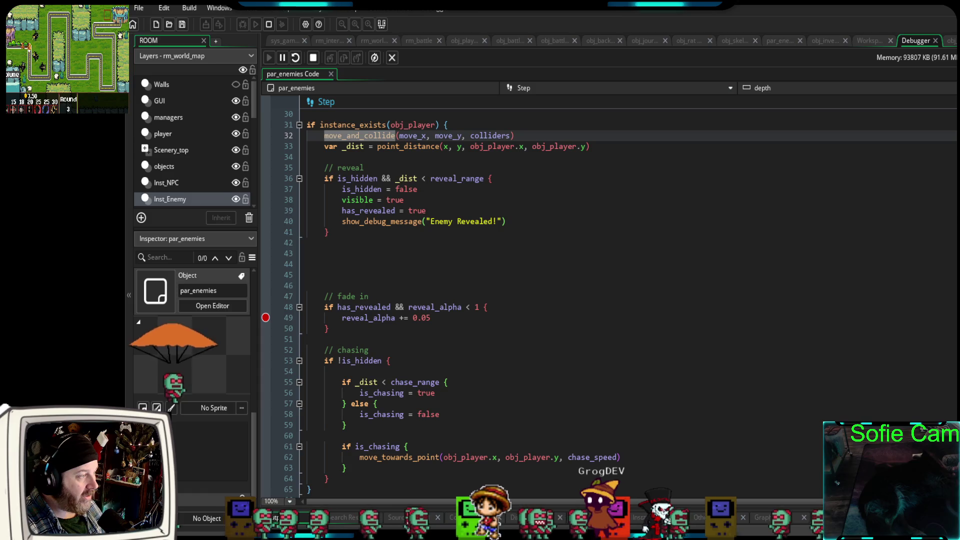
left_click(266, 318)
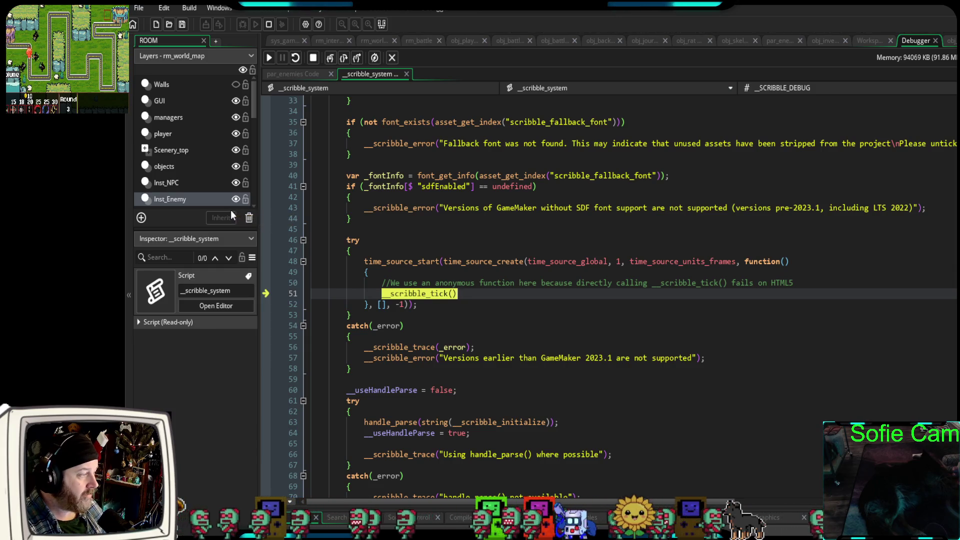
left_click(406, 74)
left_click(477, 279)
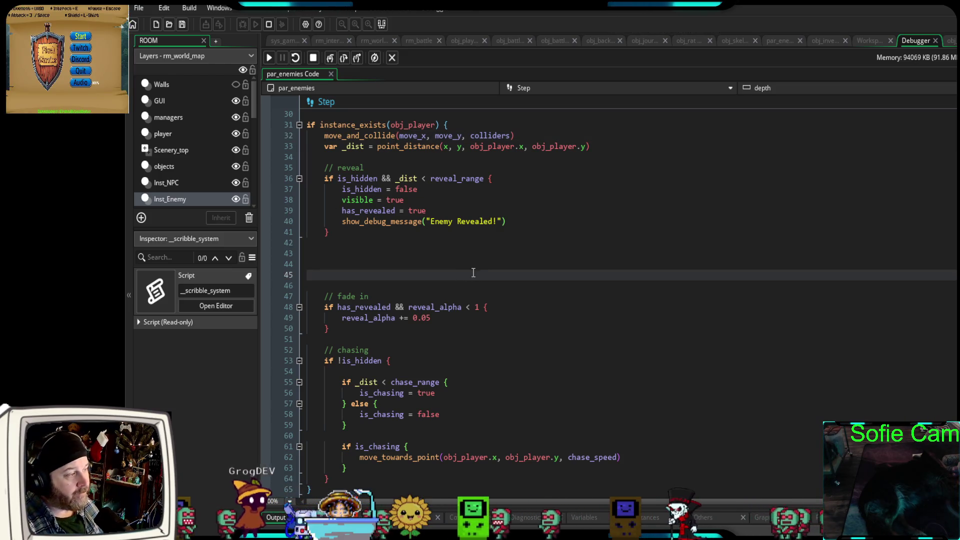
scroll(475, 270, "down", 2)
scroll(472, 267, "up", 15)
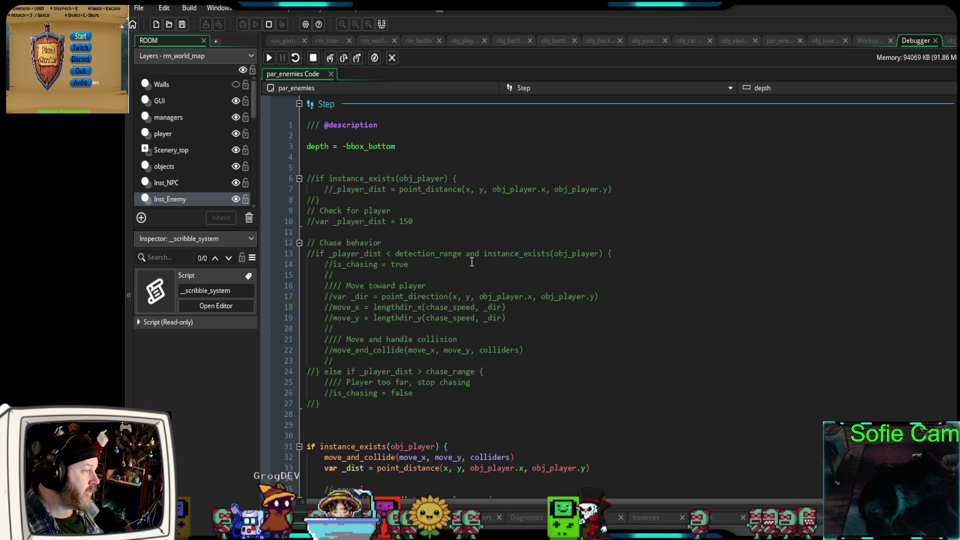
scroll(469, 266, "up", 8)
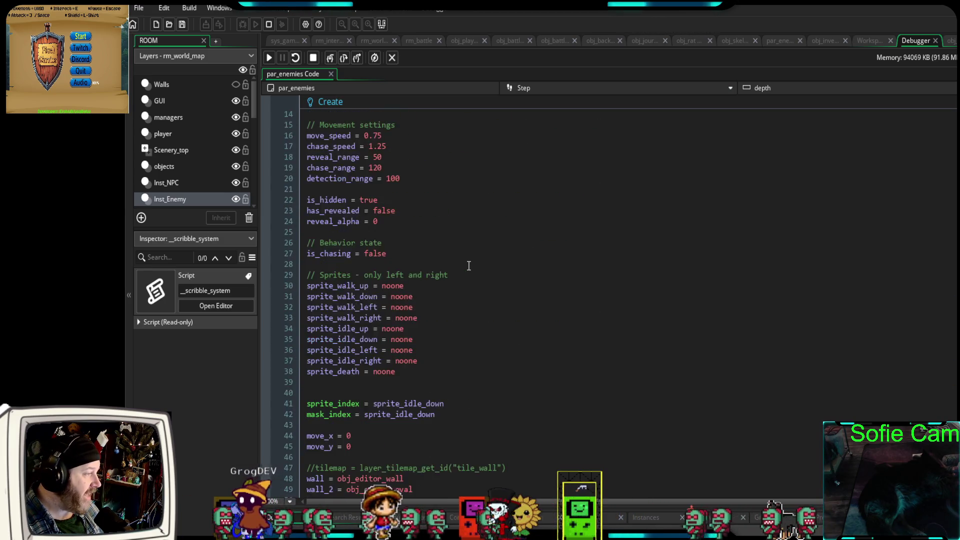
left_click(291, 289)
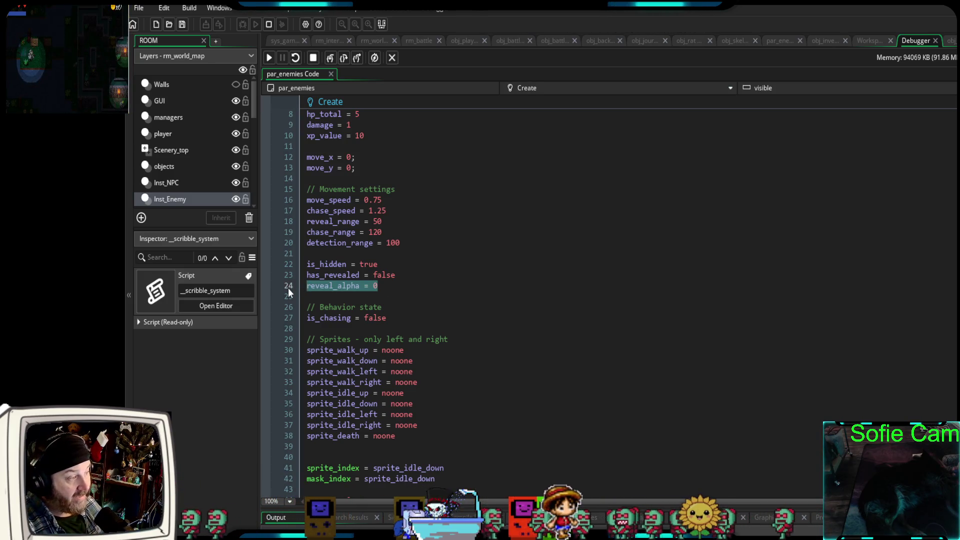
scroll(472, 255, "up", 3)
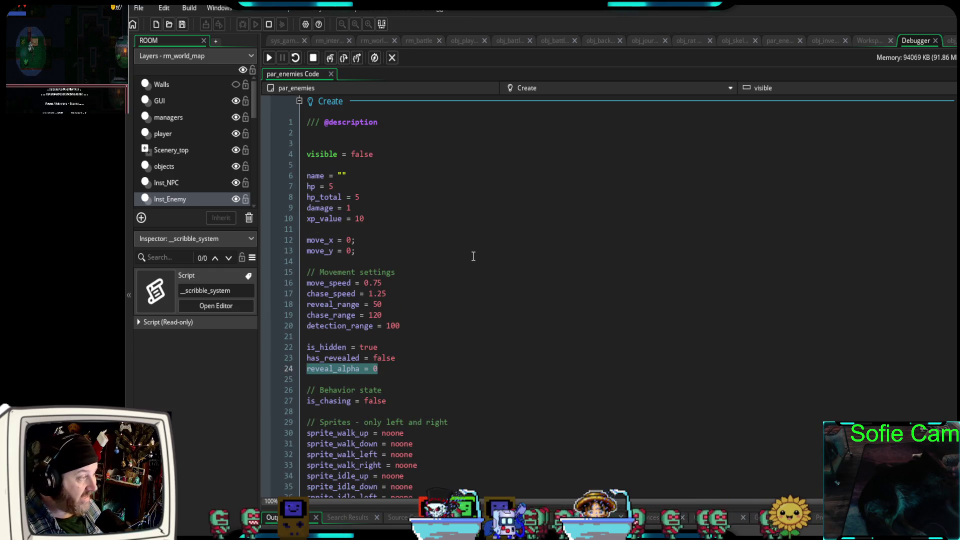
scroll(467, 270, "down", 12)
scroll(468, 270, "down", 20)
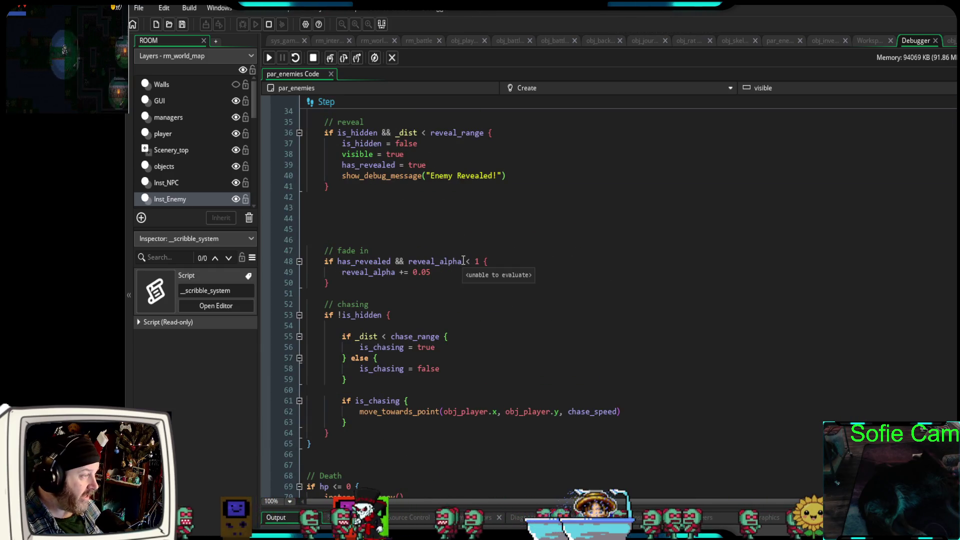
scroll(463, 259, "down", 15)
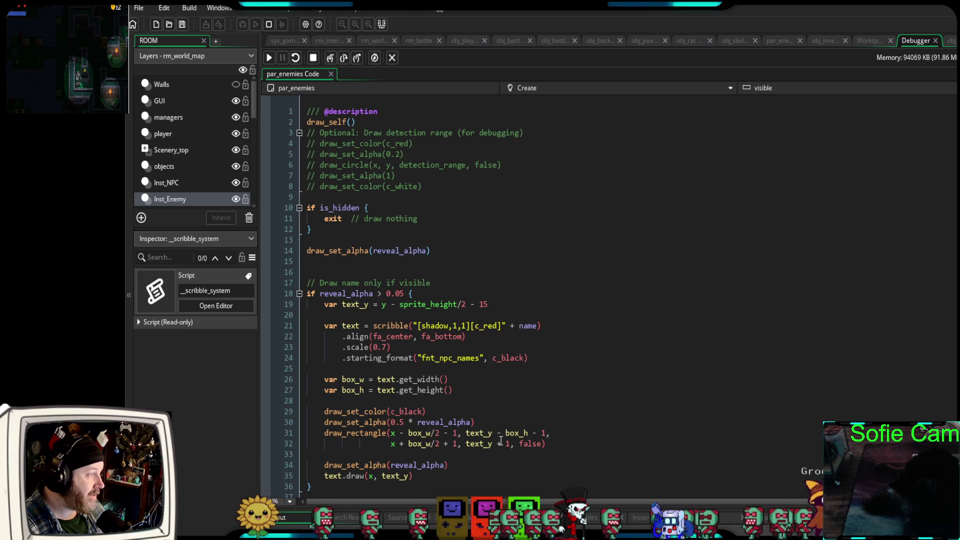
scroll(498, 430, "up", 2)
scroll(497, 430, "down", 4)
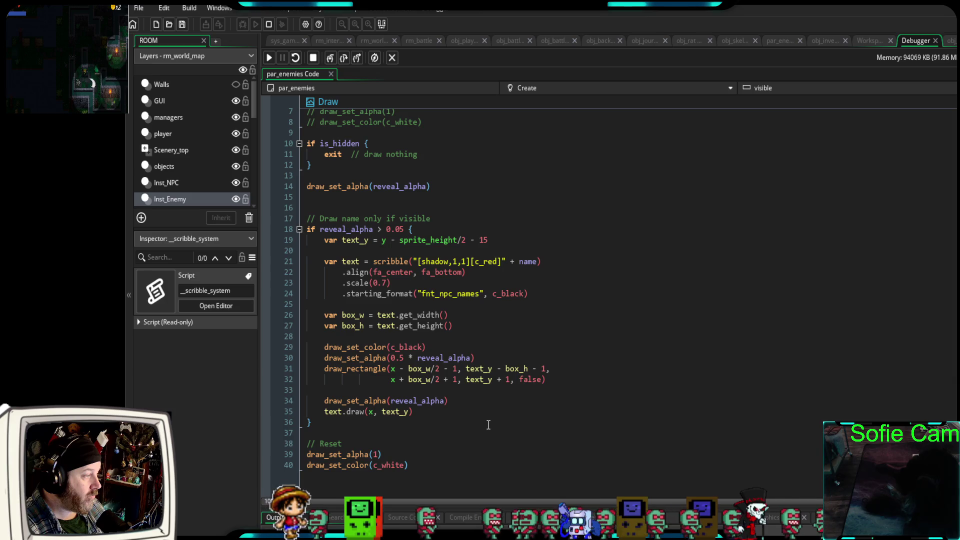
scroll(488, 420, "up", 2)
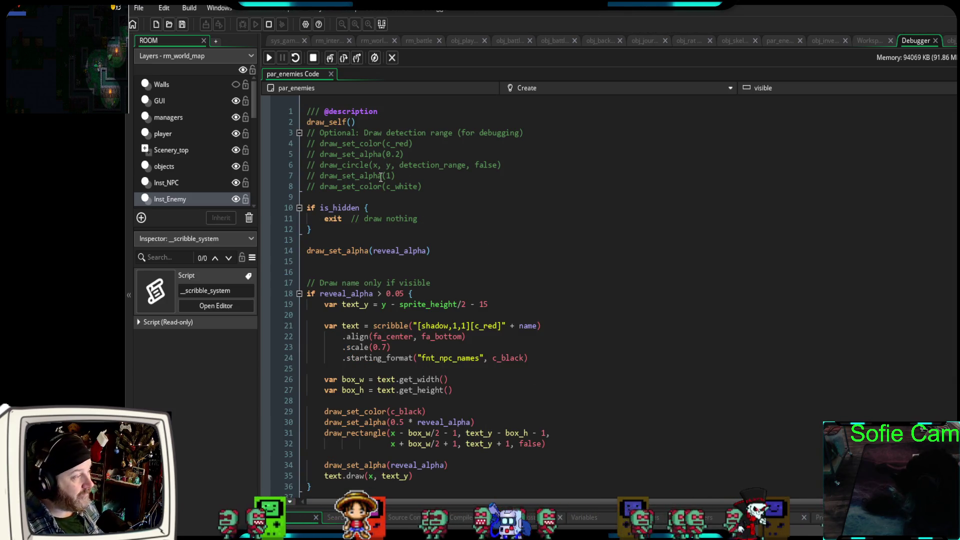
left_click_drag(362, 121, 302, 121)
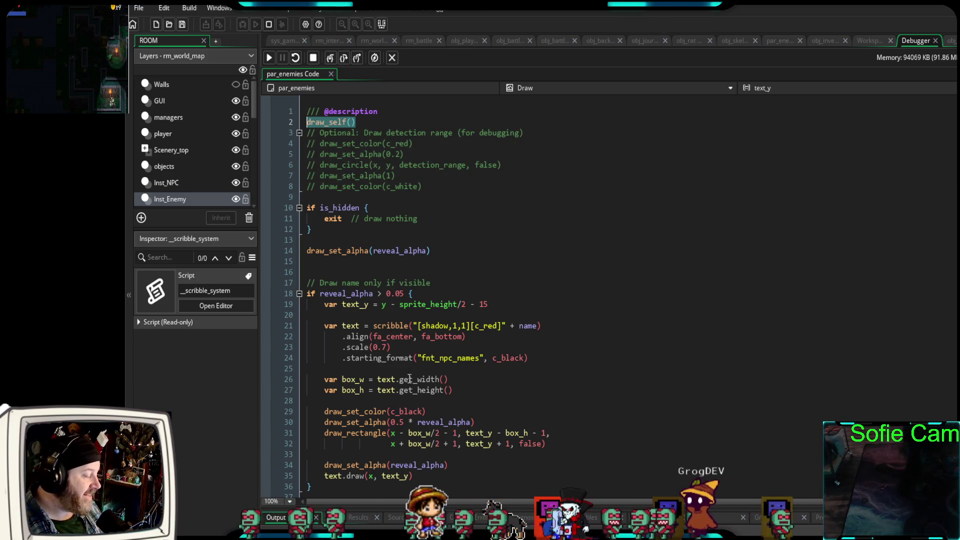
scroll(403, 398, "down", 2)
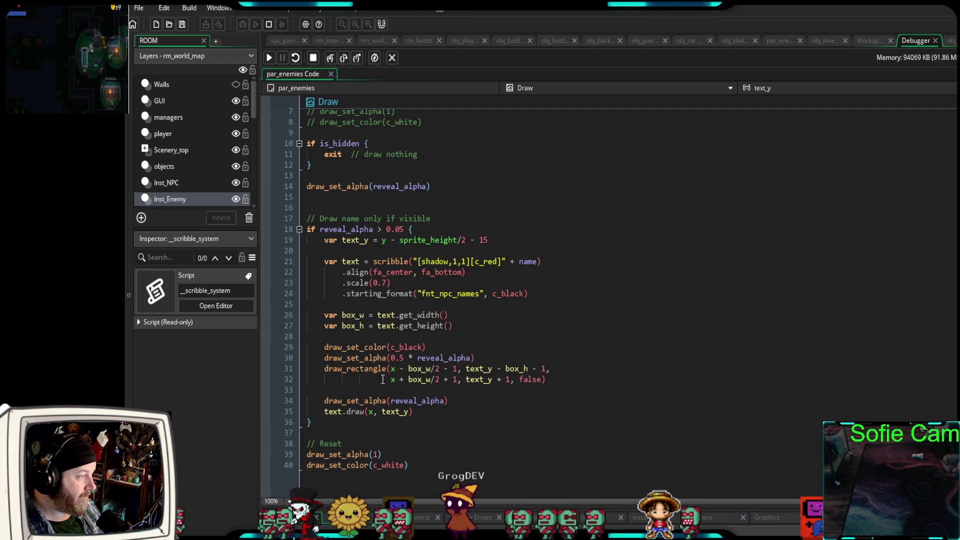
left_click(415, 230)
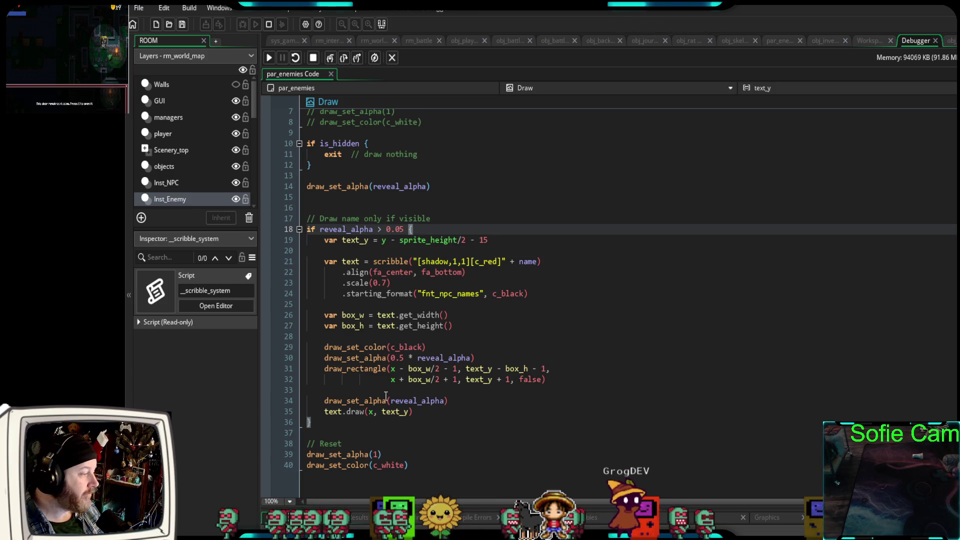
mouse_move(368, 409)
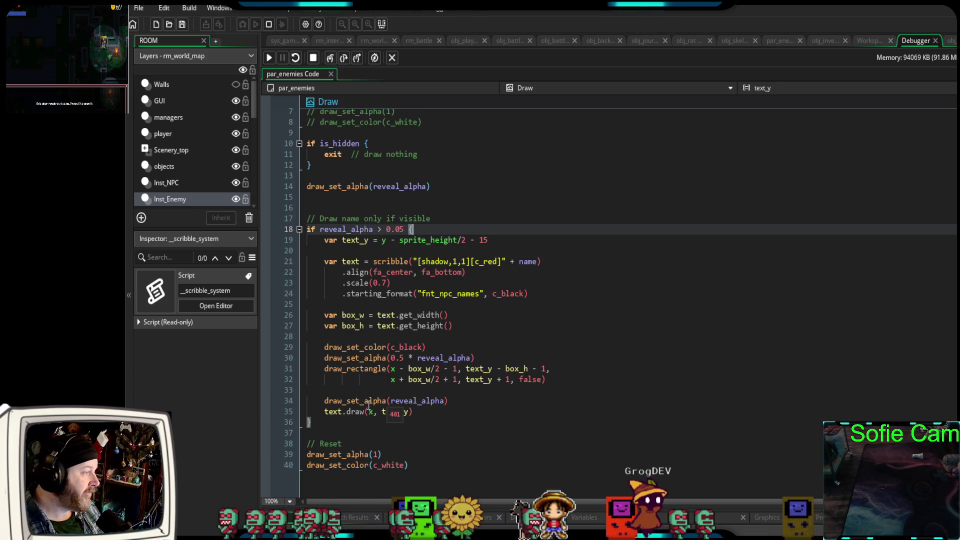
Try adding draw_self() on empty line 37, then delete it again.
left_click(326, 433)
type("draw_self()")
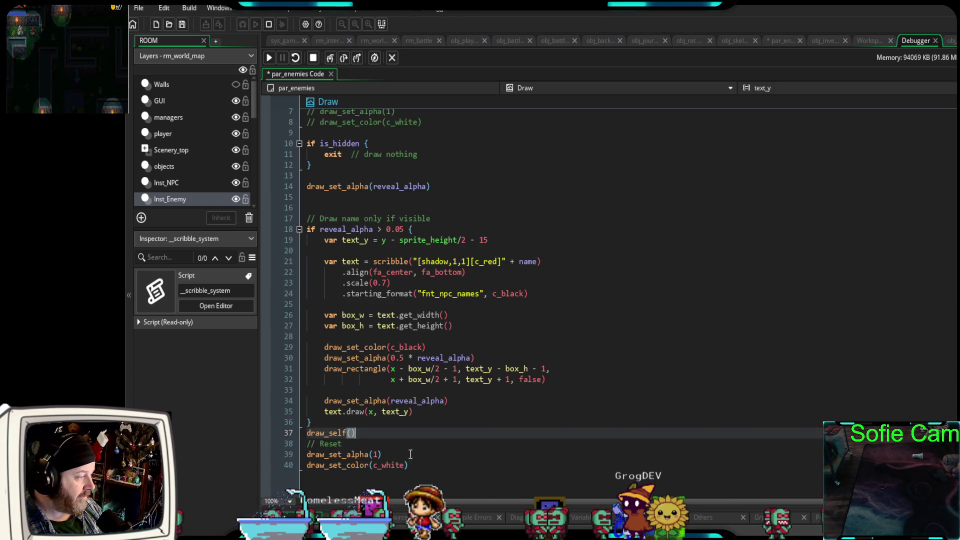
key("Return")
key("Return")
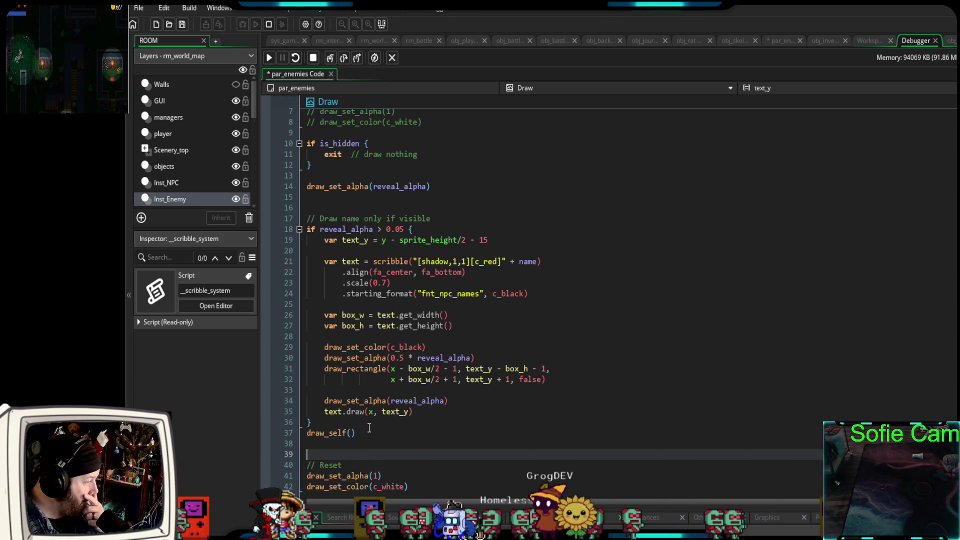
left_click_drag(359, 434, 287, 433)
key("ctrl+c")
key("BackSpace")
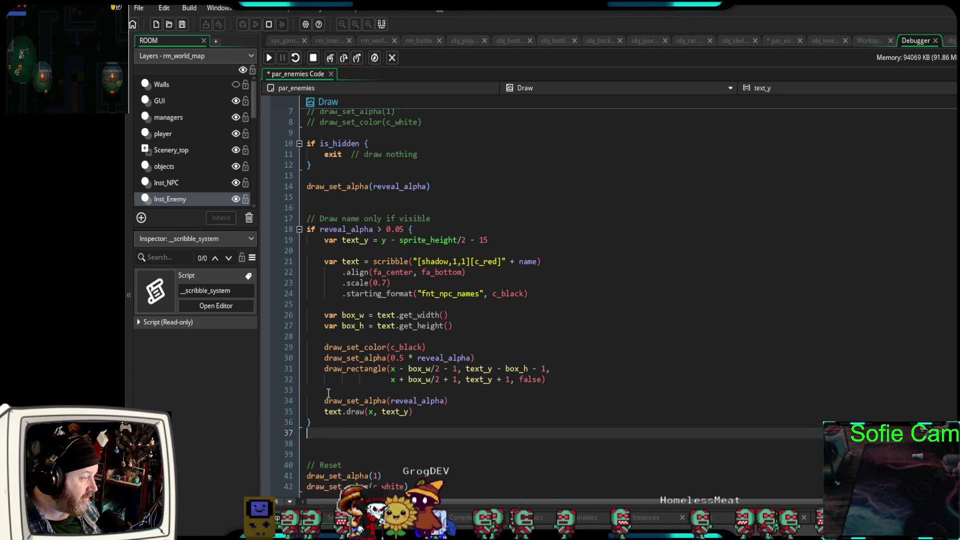
Paste draw_self() on a new line after line 30, below draw_set_alpha(0.5 * reveal_alpha).
left_click(329, 391)
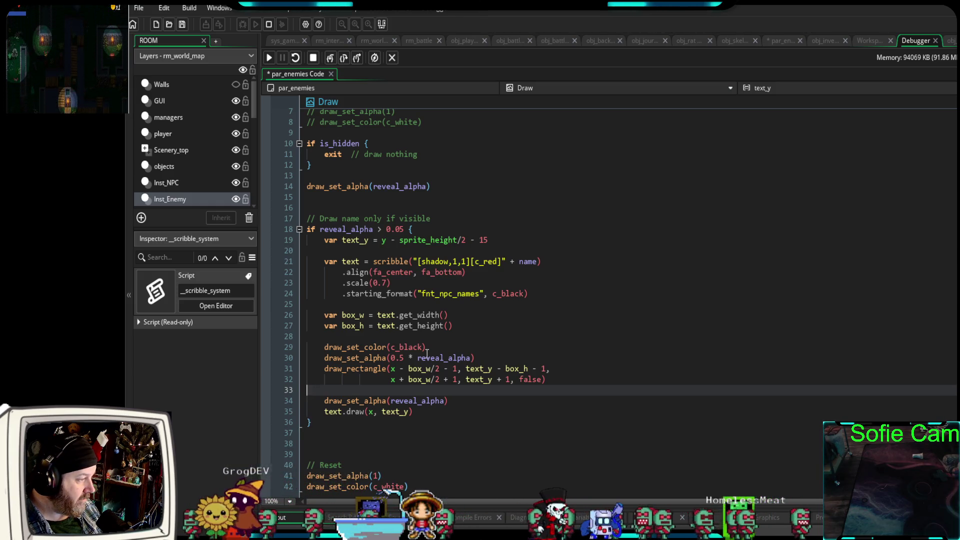
left_click(467, 358)
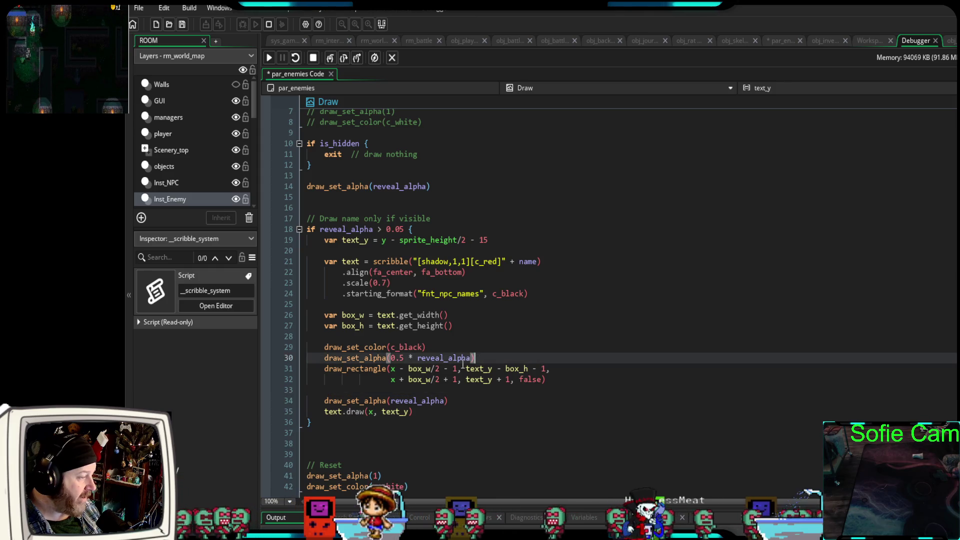
key("ctrl+v")
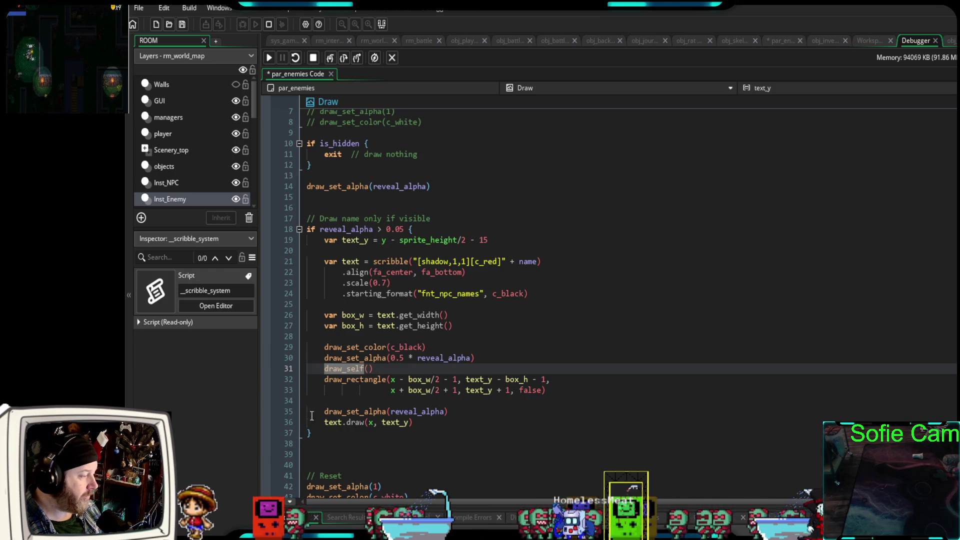
scroll(320, 288, "up", 4)
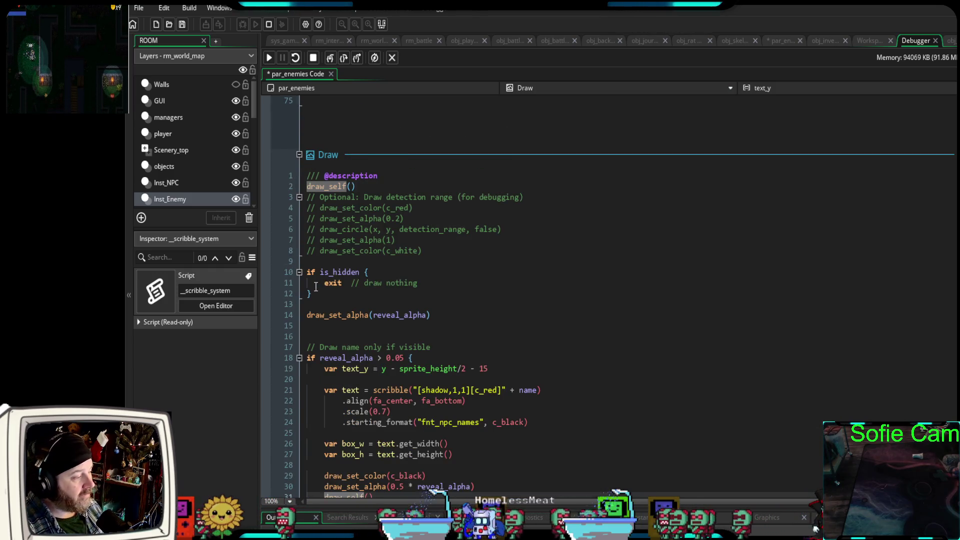
scroll(321, 288, "down", 3)
scroll(363, 198, "up", 4)
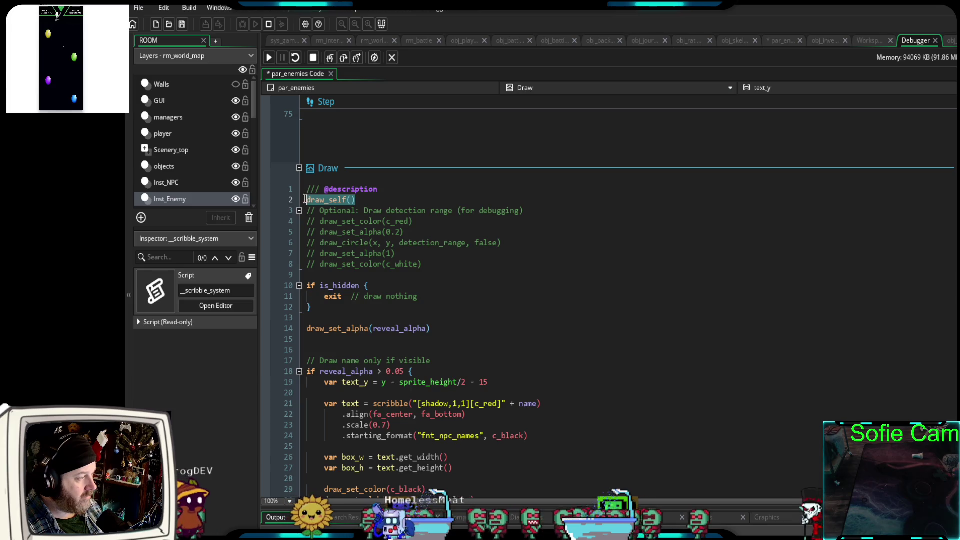
Delete the original draw_self() at the top of the Draw event and stop the game.
key("BackSpace")
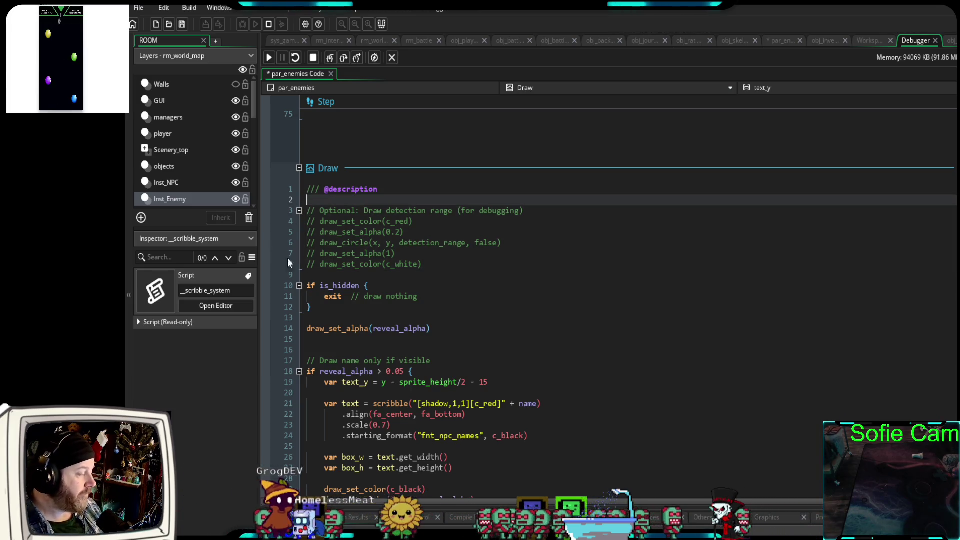
scroll(493, 312, "up", 6)
scroll(493, 315, "up", 2)
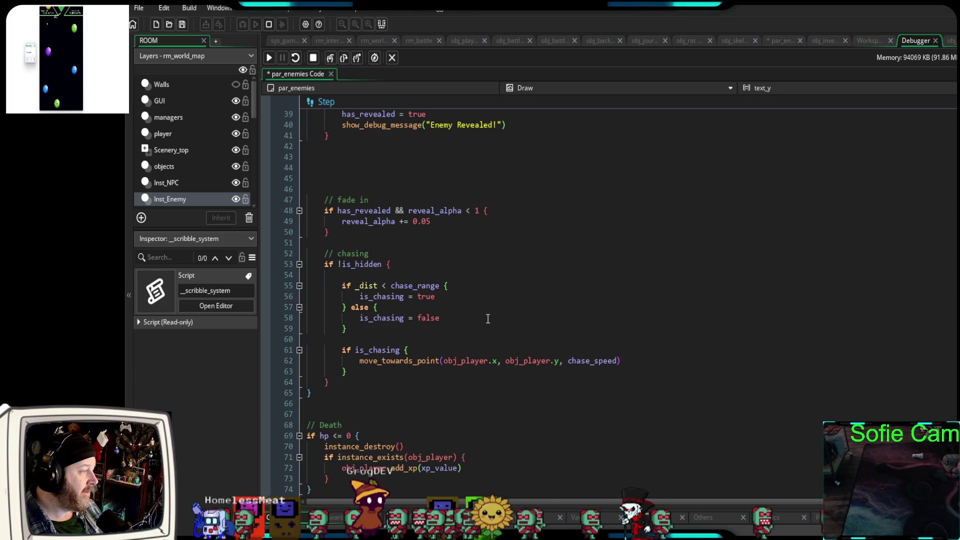
scroll(483, 318, "up", 2)
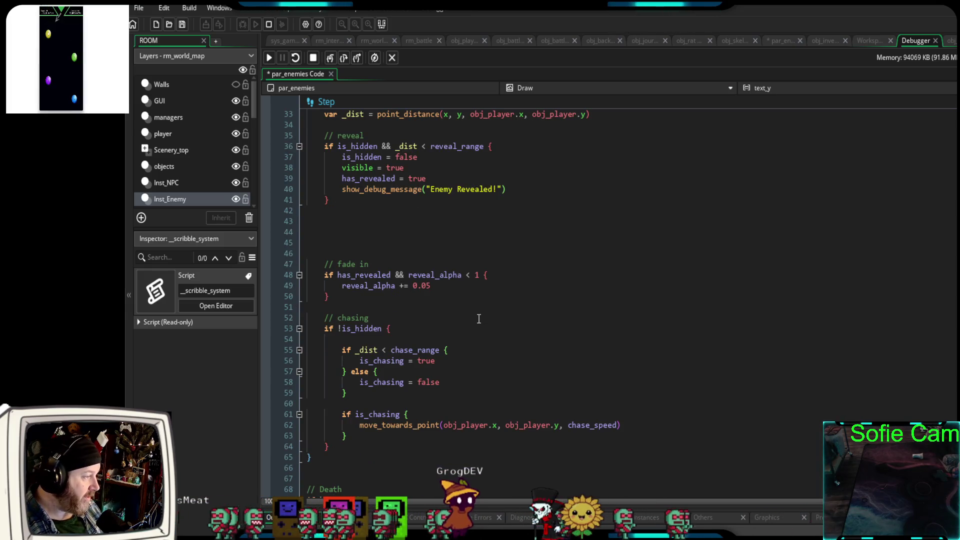
left_click(268, 25)
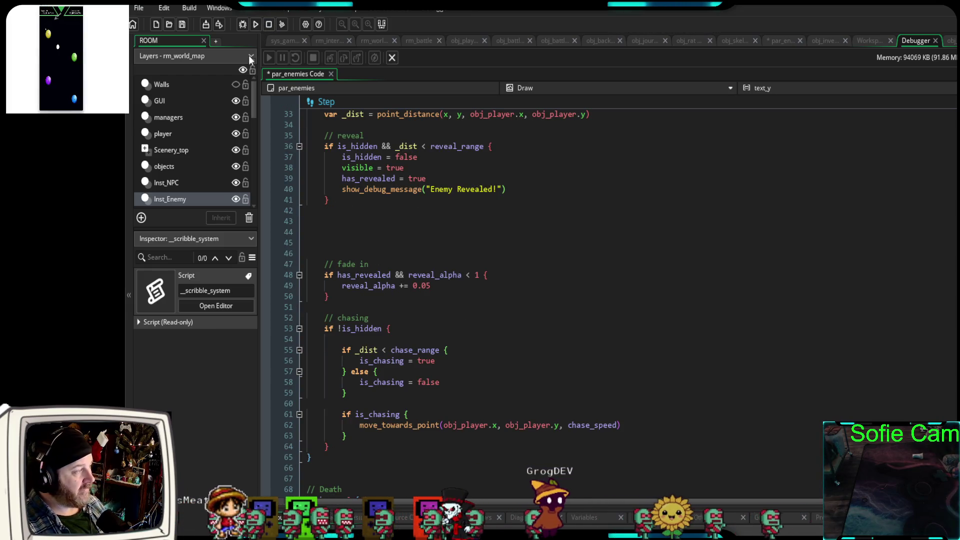
Start a fresh debug run and walk the player over the rocky path and grass.
left_click(243, 25)
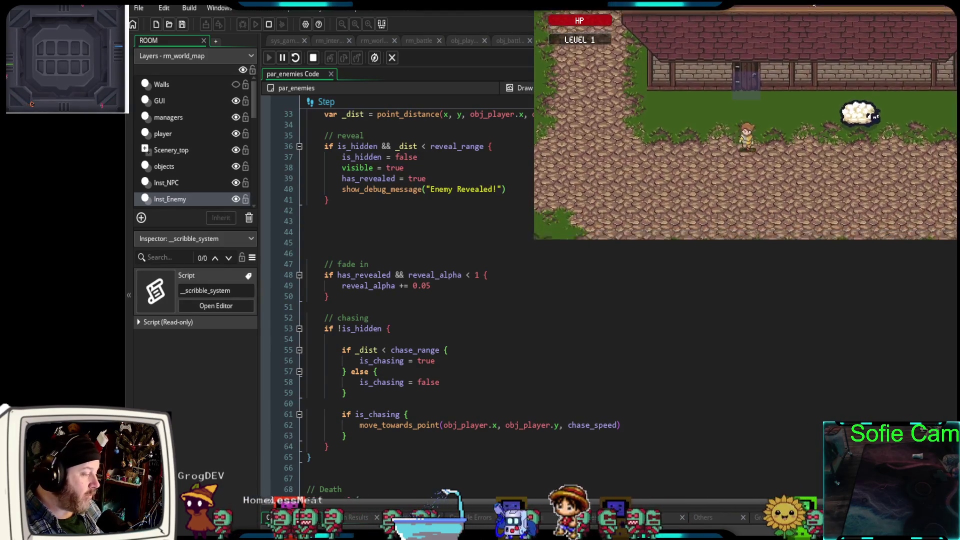
key("Up")
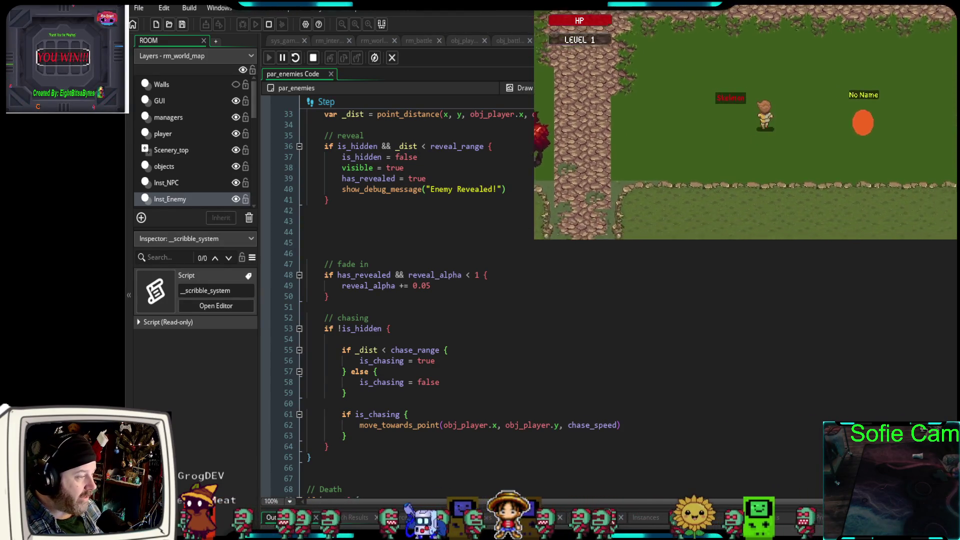
key("Down")
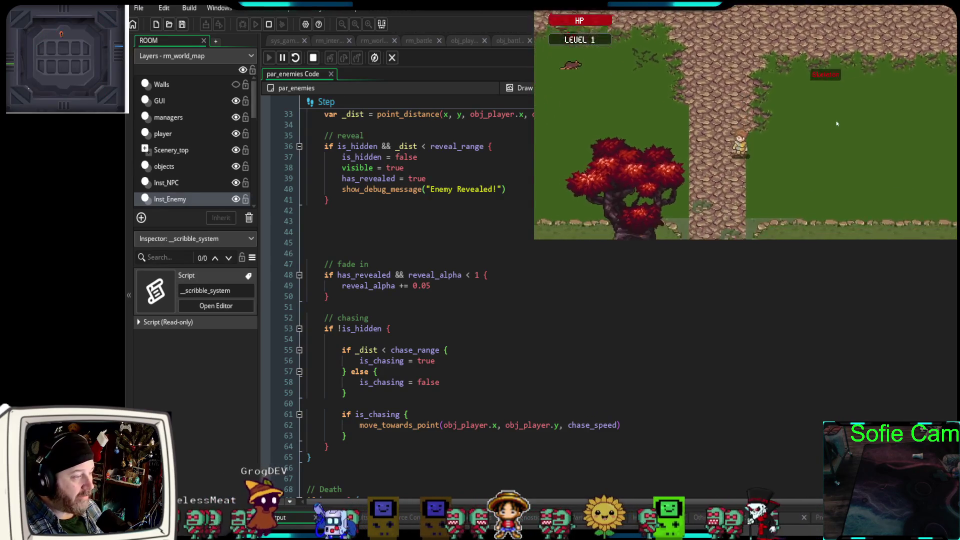
key("Right")
key("Up")
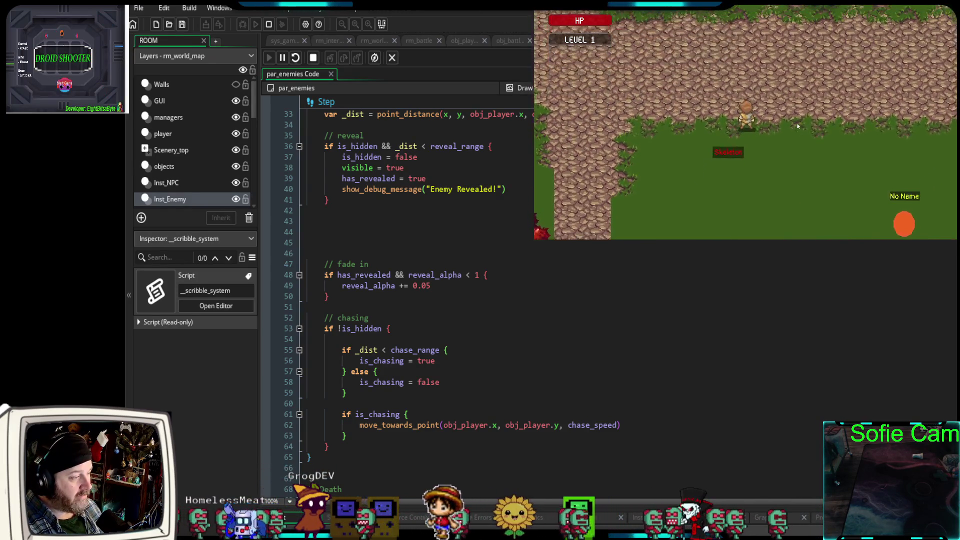
key("Left")
key("Right")
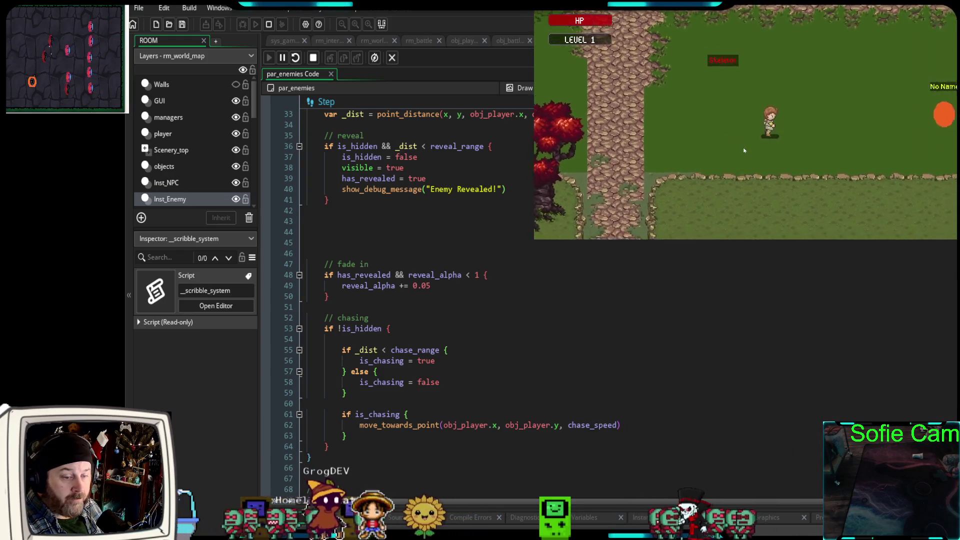
key("Up")
key("Up")
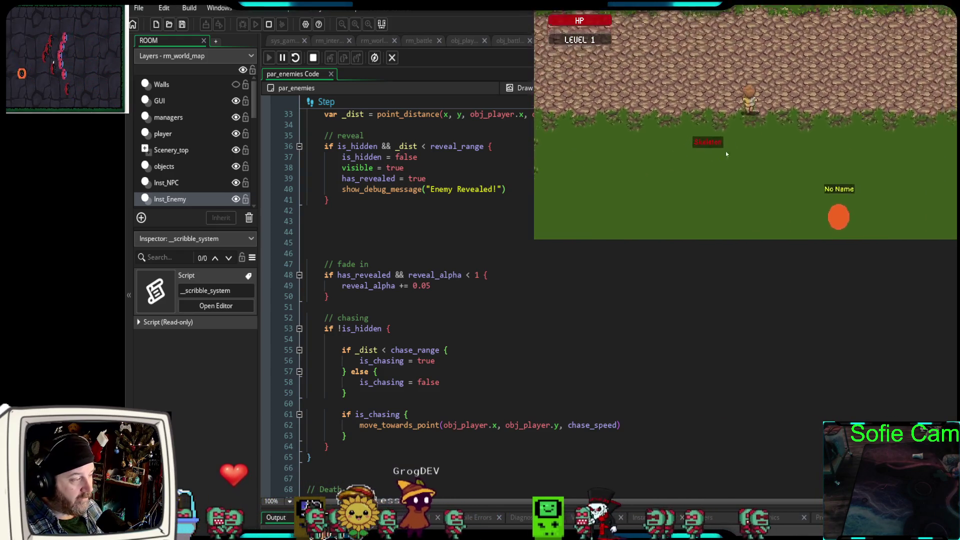
Keep walking near the No Name enemy to reveal it, then scroll to the Draw event.
key("Left")
key("Down")
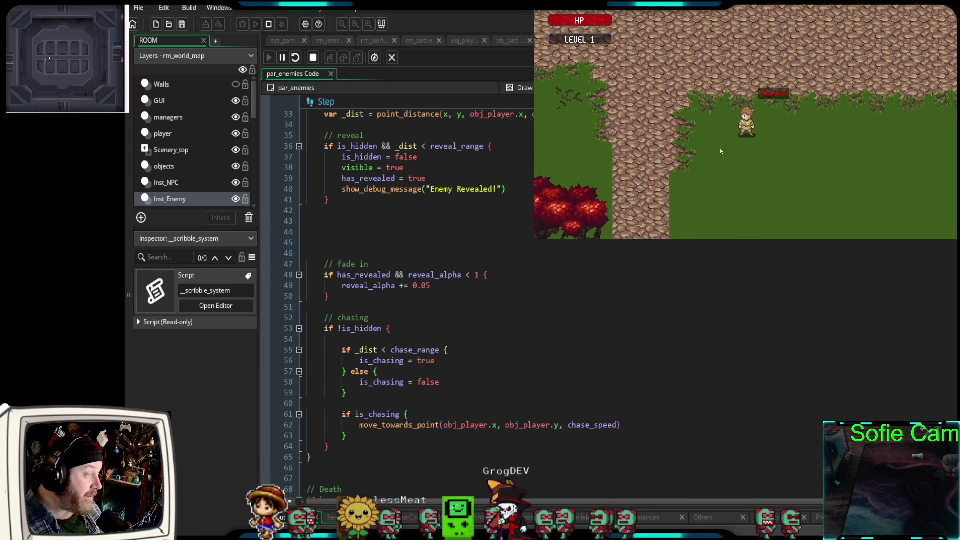
key("Right")
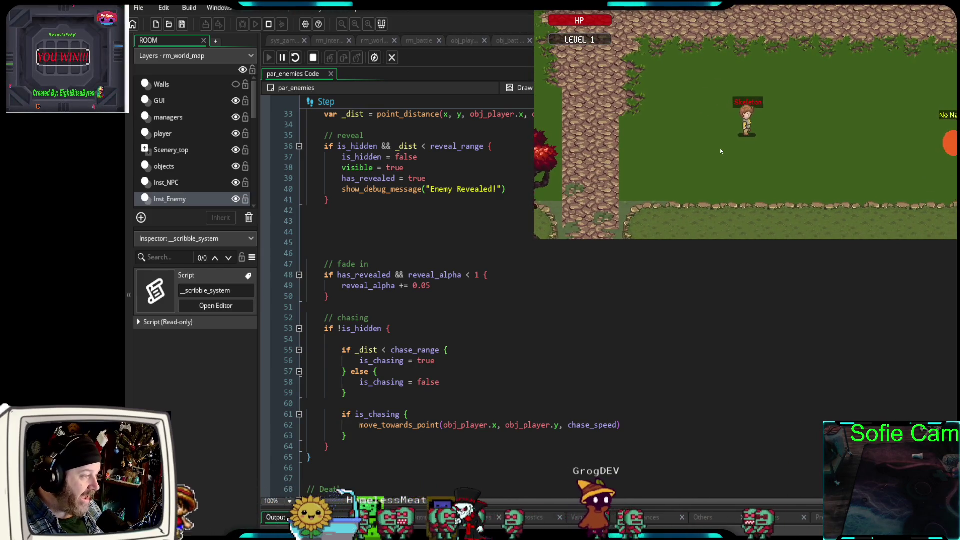
key("Left")
key("Up")
key("Down")
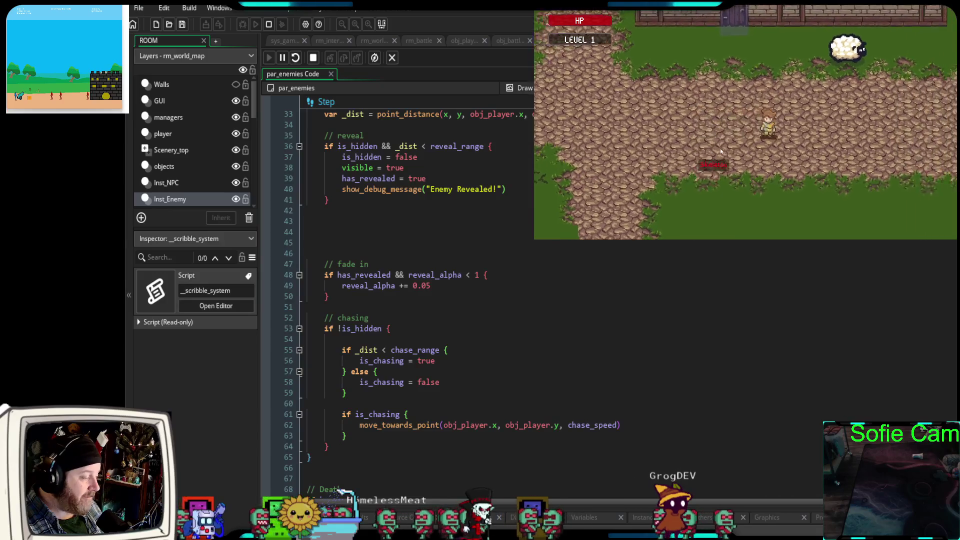
key("Up")
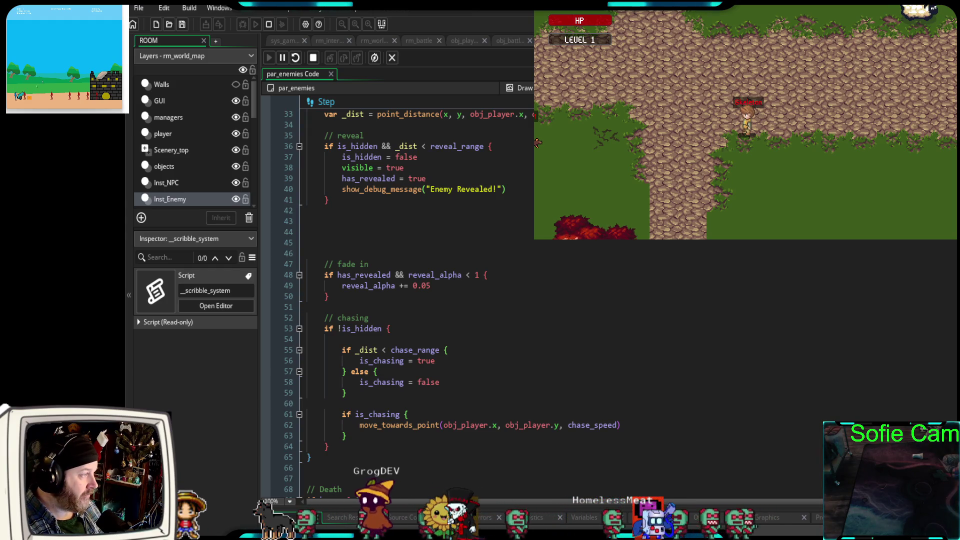
scroll(400, 300, "down", 10)
scroll(400, 300, "down", 4)
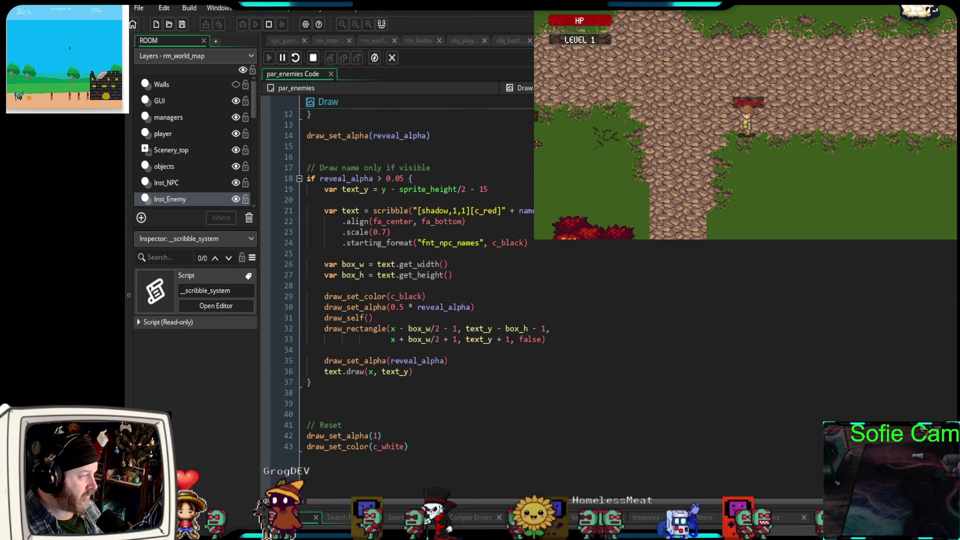
Break on Draw line 18, continue to line 30, and read reveal_alpha as 1.0000000000000002.
left_click(265, 178)
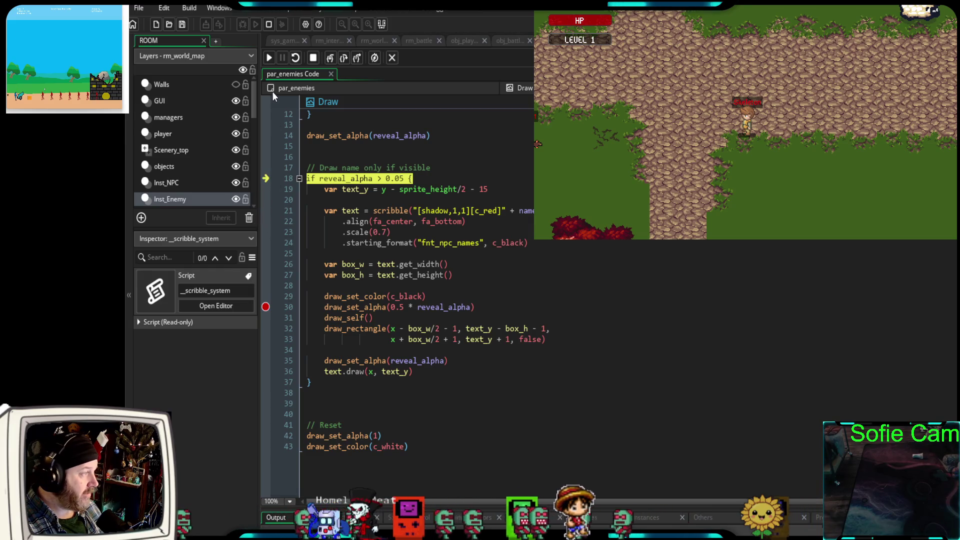
left_click(269, 57)
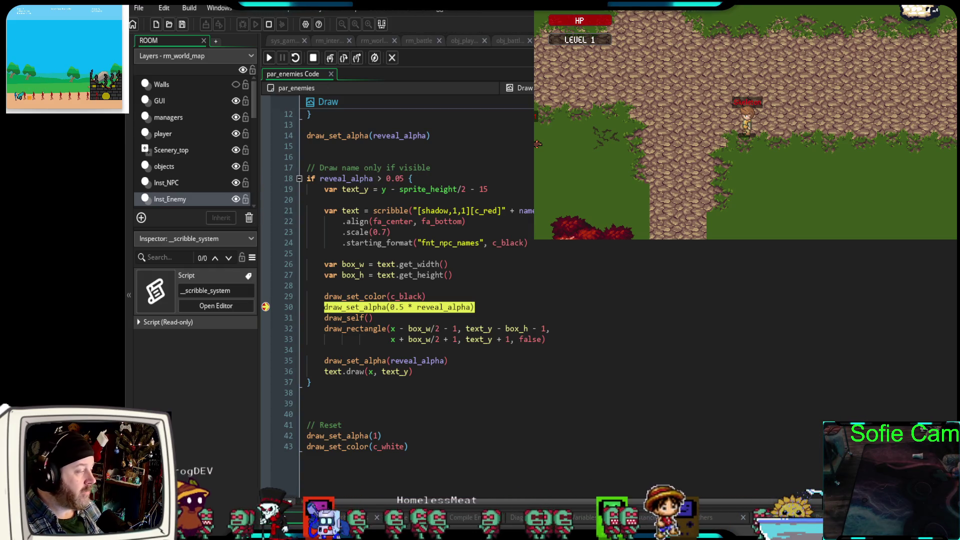
mouse_move(366, 308)
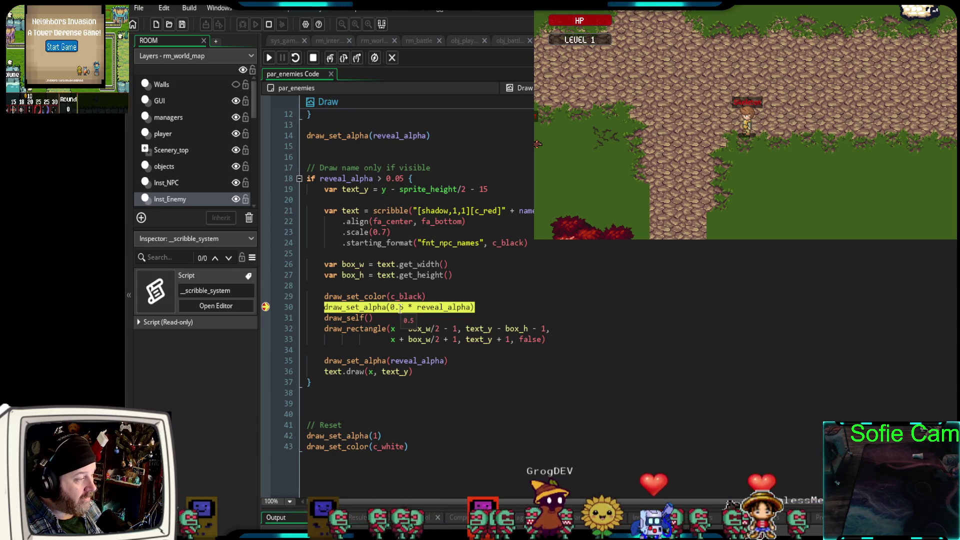
mouse_move(426, 307)
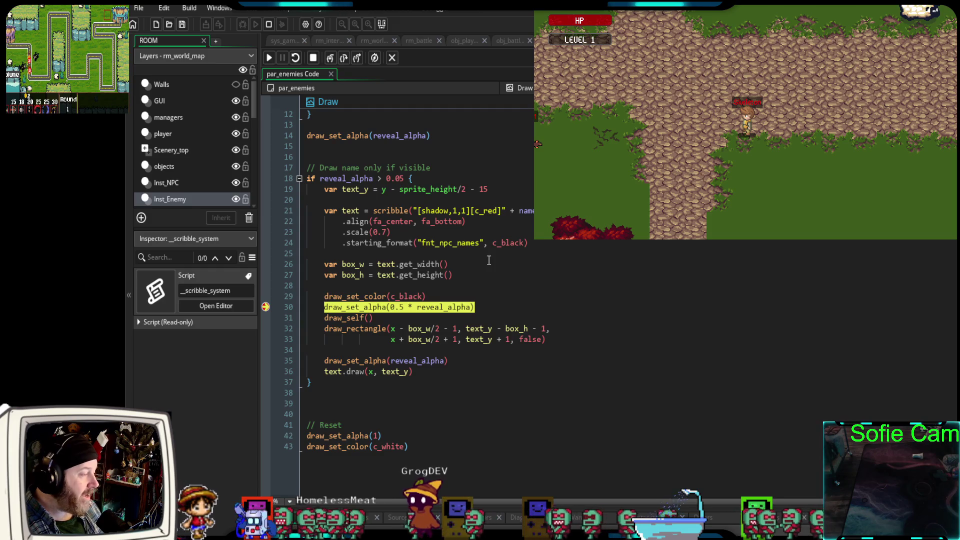
Scroll up to the Step event code that raises reveal_alpha by 0.05 per step.
scroll(490, 263, "up", 6)
scroll(478, 294, "down", 6)
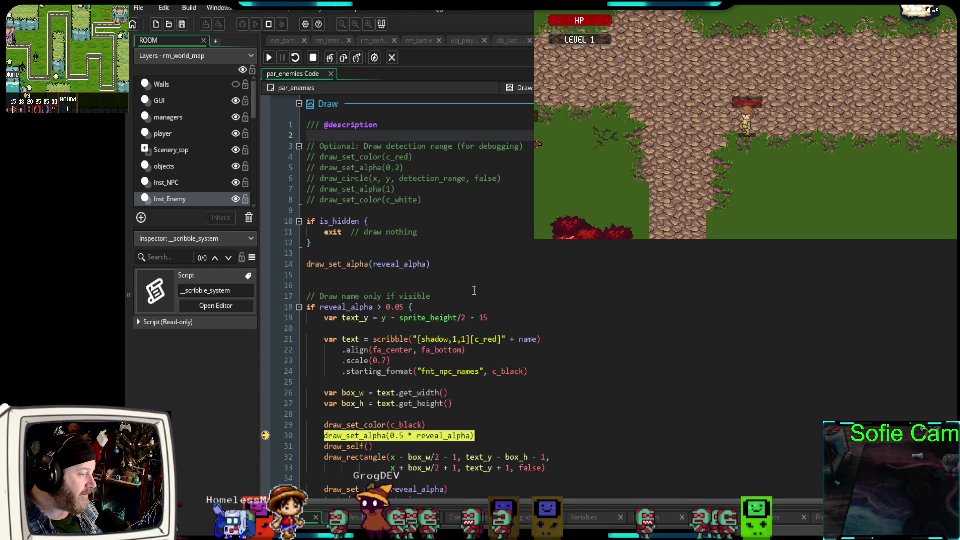
scroll(468, 283, "up", 12)
scroll(466, 283, "up", 4)
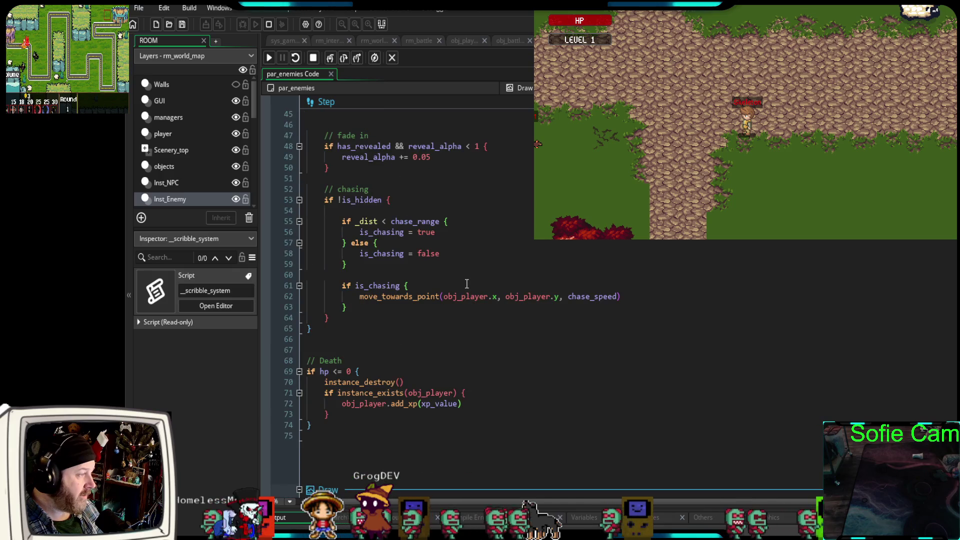
scroll(466, 283, "up", 4)
mouse_move(370, 285)
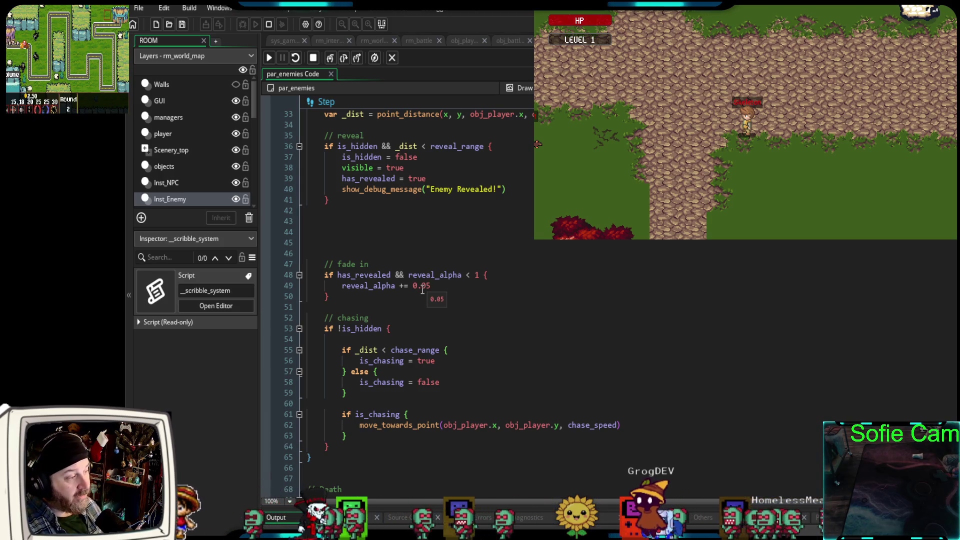
scroll(402, 280, "down", 2)
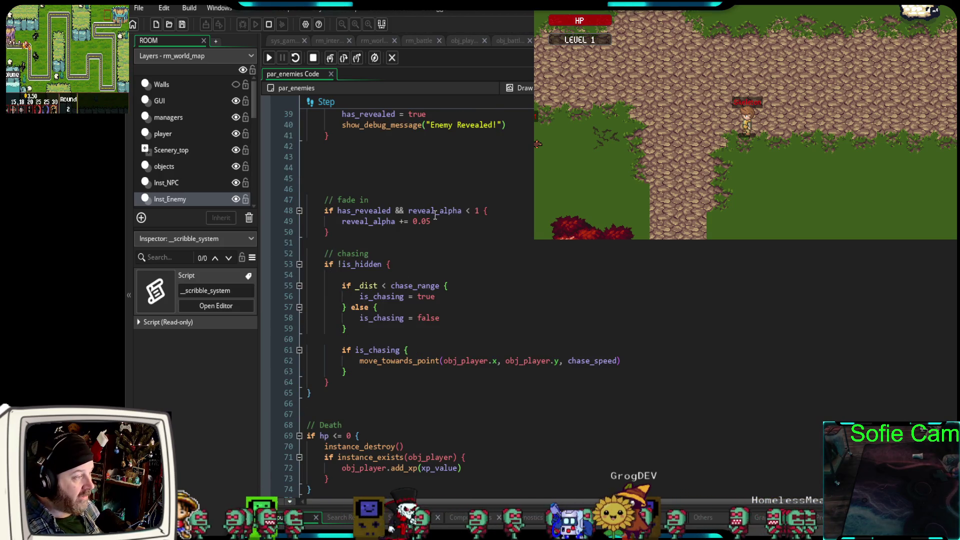
left_click_drag(436, 222, 416, 223)
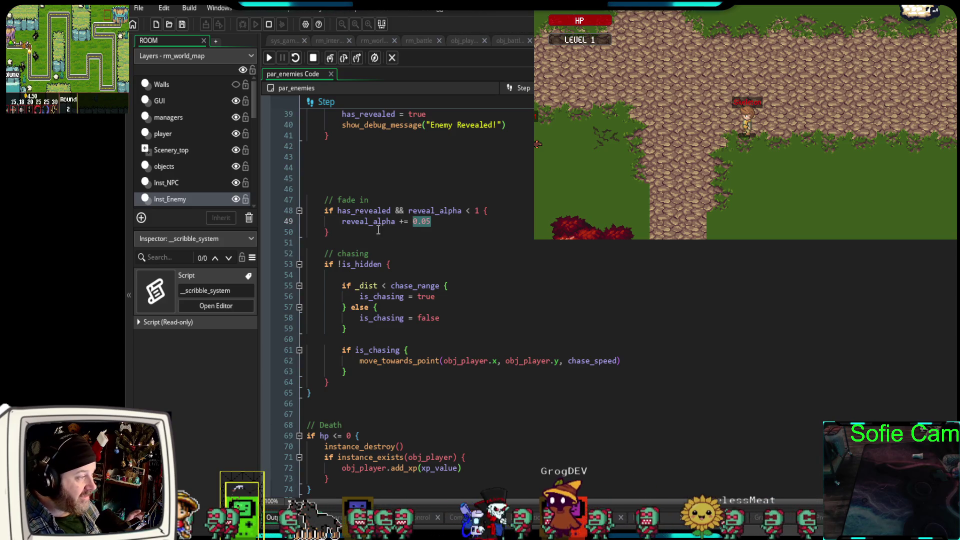
mouse_move(376, 225)
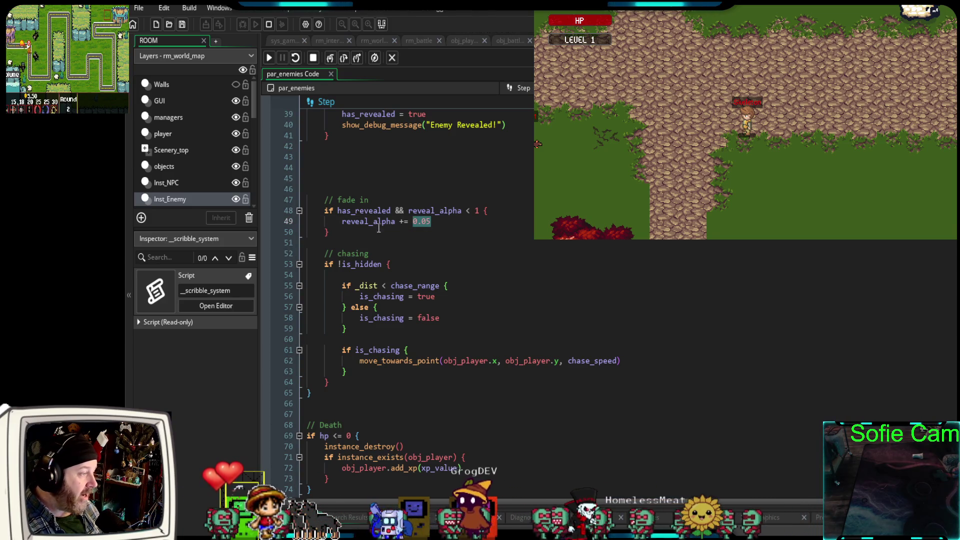
scroll(377, 230, "down", 2)
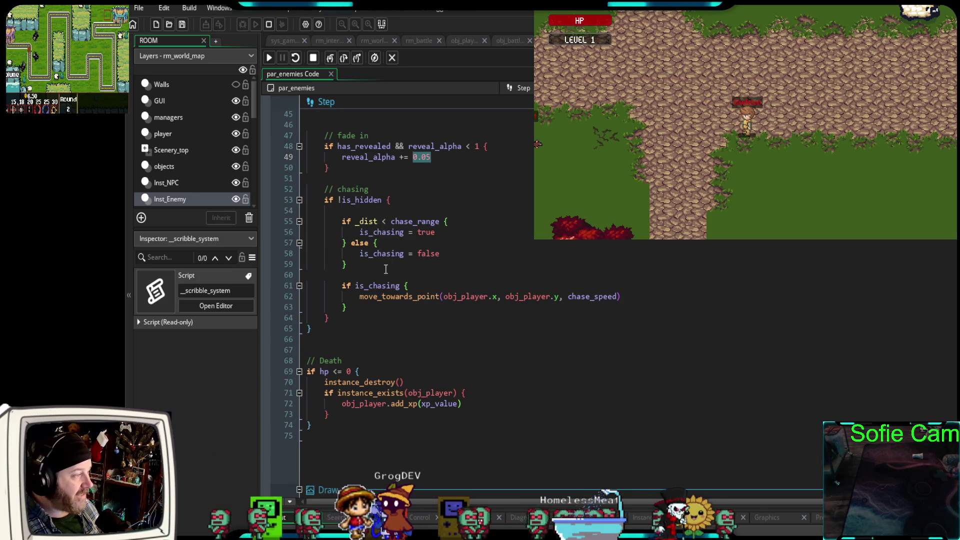
mouse_move(381, 158)
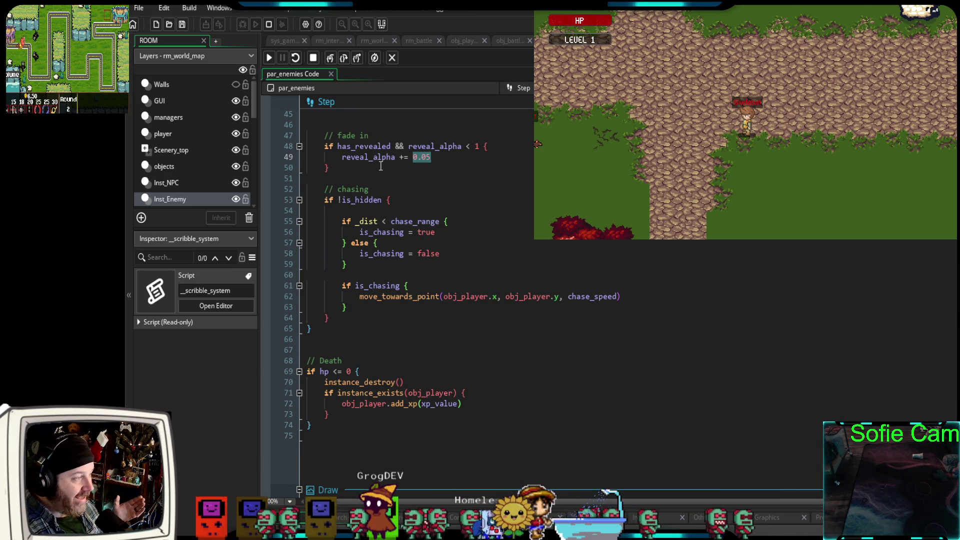
scroll(380, 159, "down", 15)
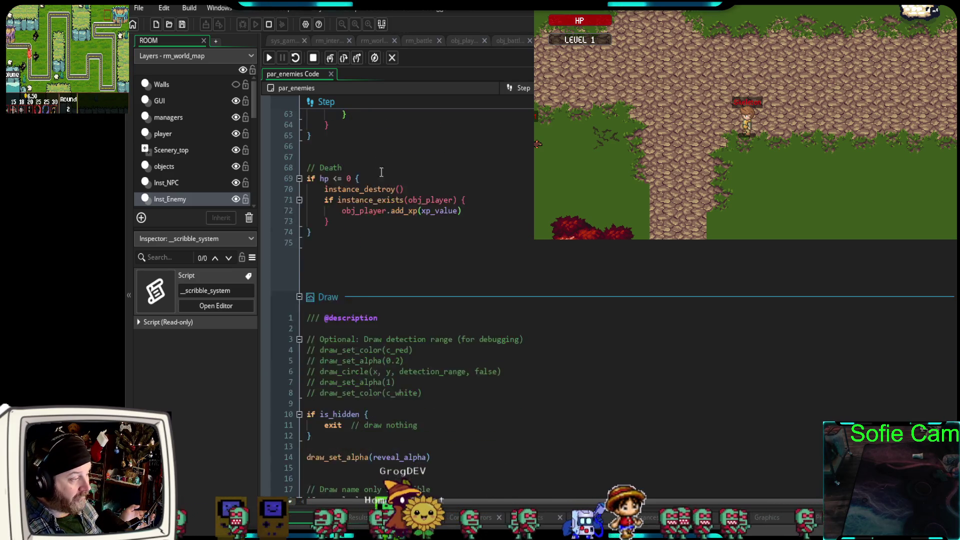
mouse_move(423, 328)
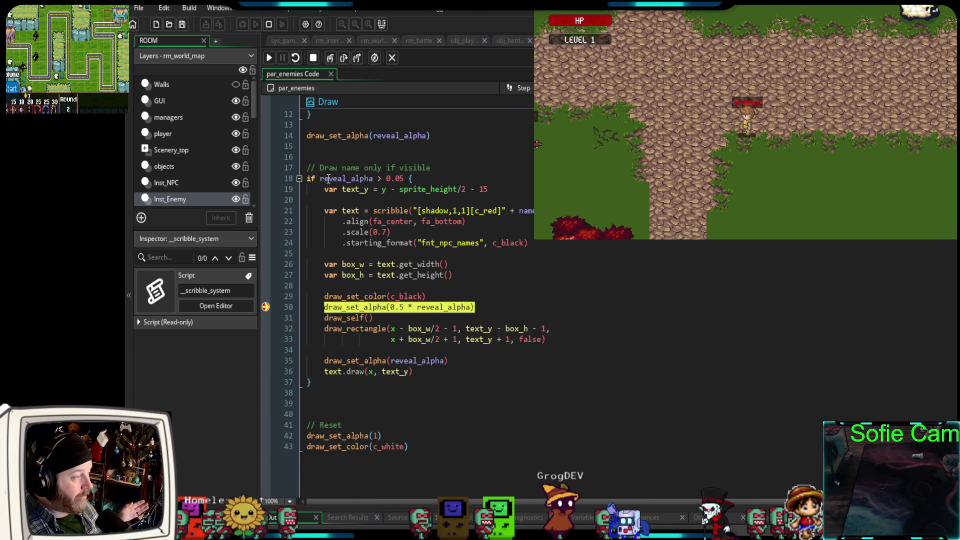
mouse_move(350, 183)
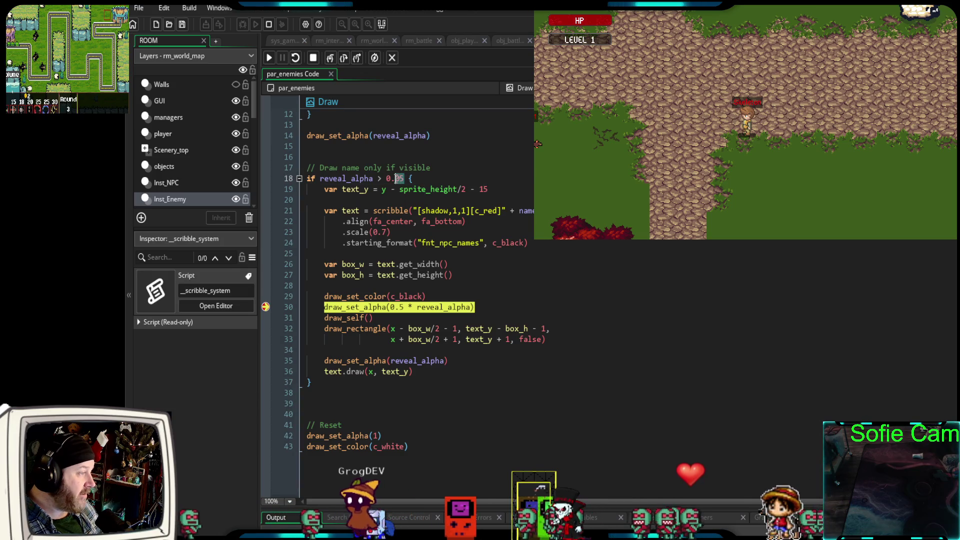
double_click(394, 179)
mouse_move(405, 181)
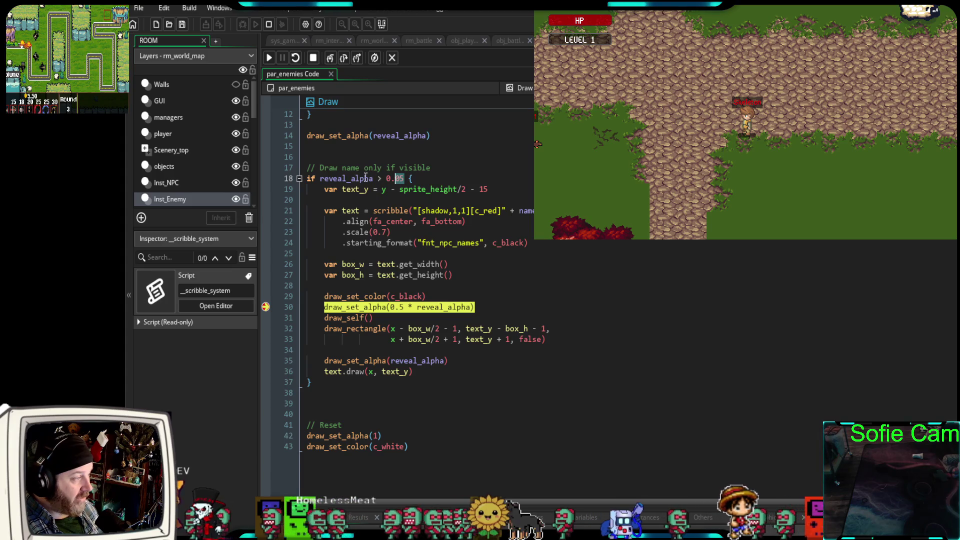
left_click(405, 179)
left_click_drag(404, 179, 317, 179)
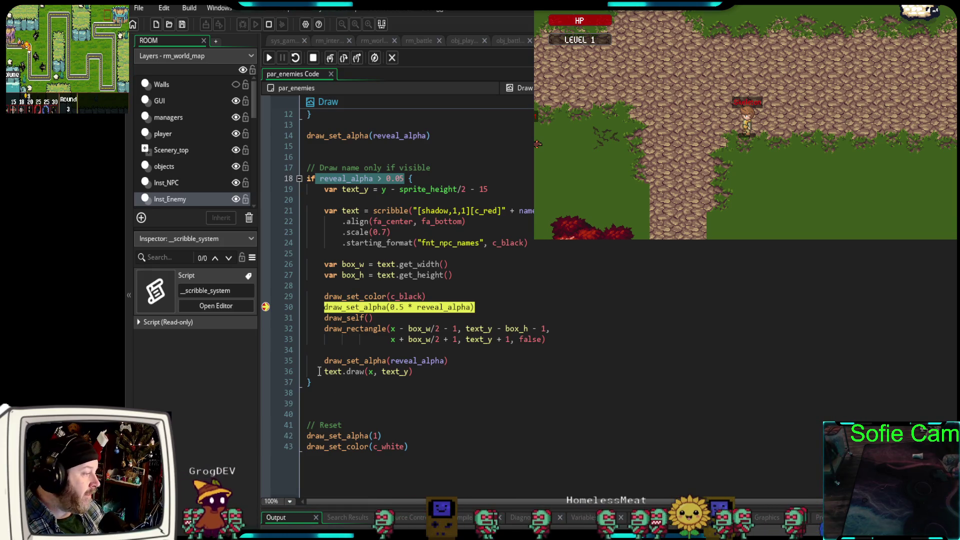
mouse_move(348, 307)
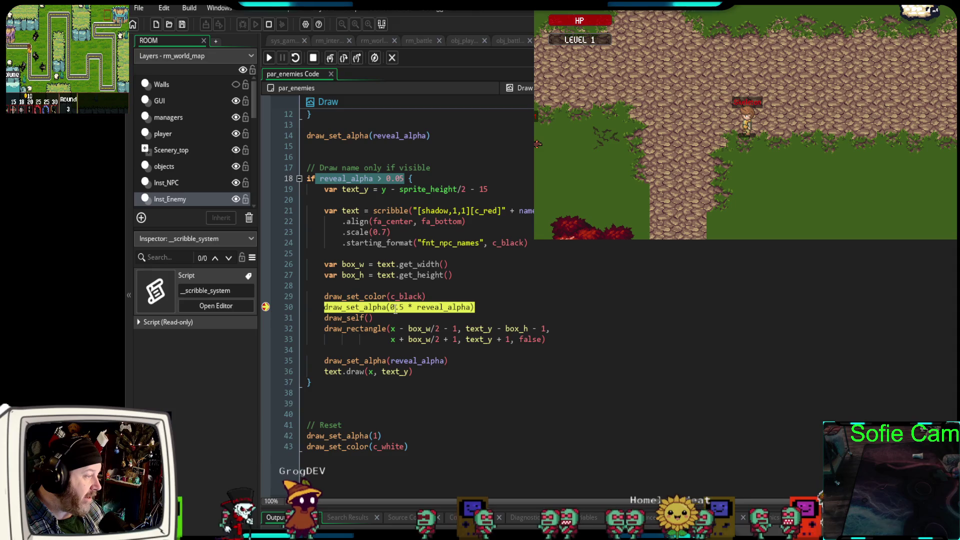
mouse_move(399, 309)
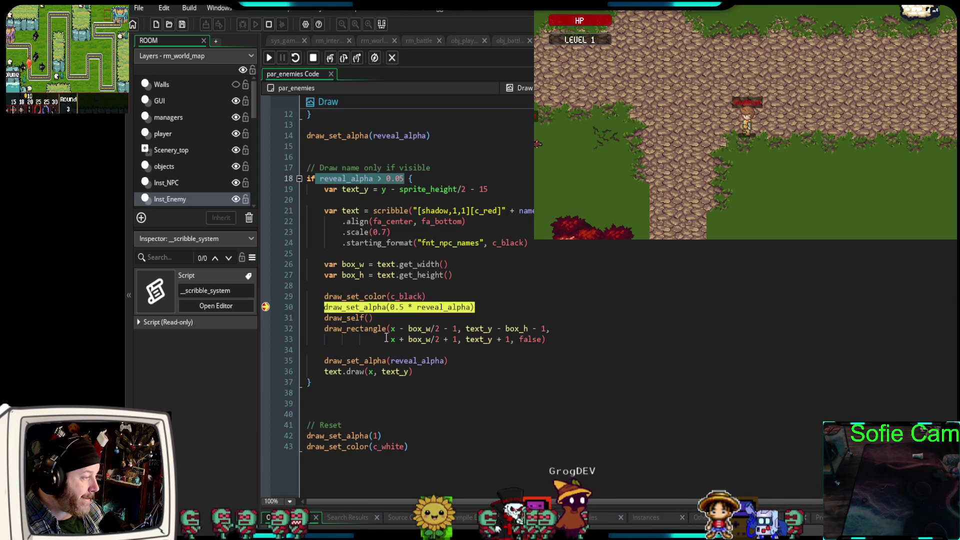
mouse_move(441, 309)
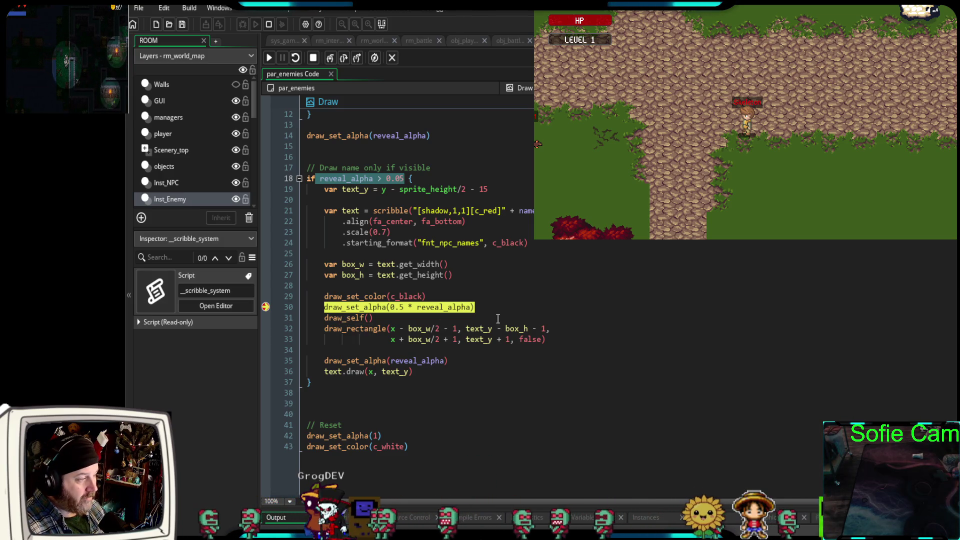
left_click(486, 307)
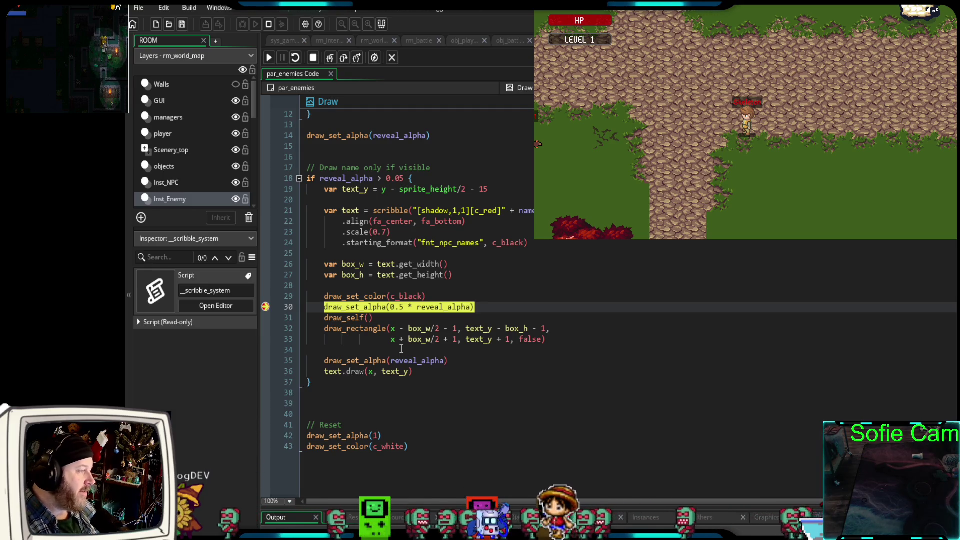
scroll(373, 247, "up", 2)
left_click_drag(450, 204, 316, 200)
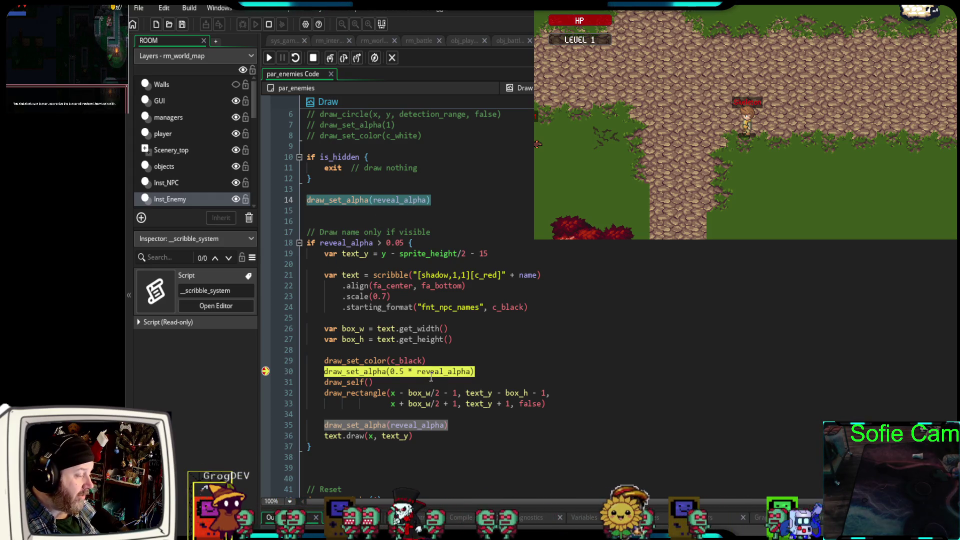
mouse_move(324, 371)
left_mouse_down()
mouse_move(350, 361)
mouse_move(338, 360)
left_mouse_up()
left_click(338, 361)
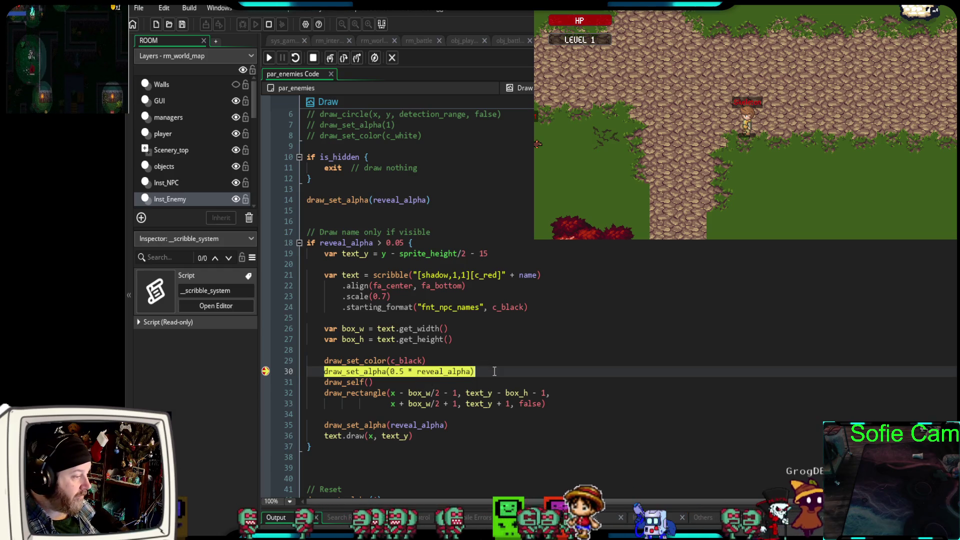
Stop the debugger and delete line 30, draw_set_alpha(0.5 * reveal_alpha).
left_click(313, 57)
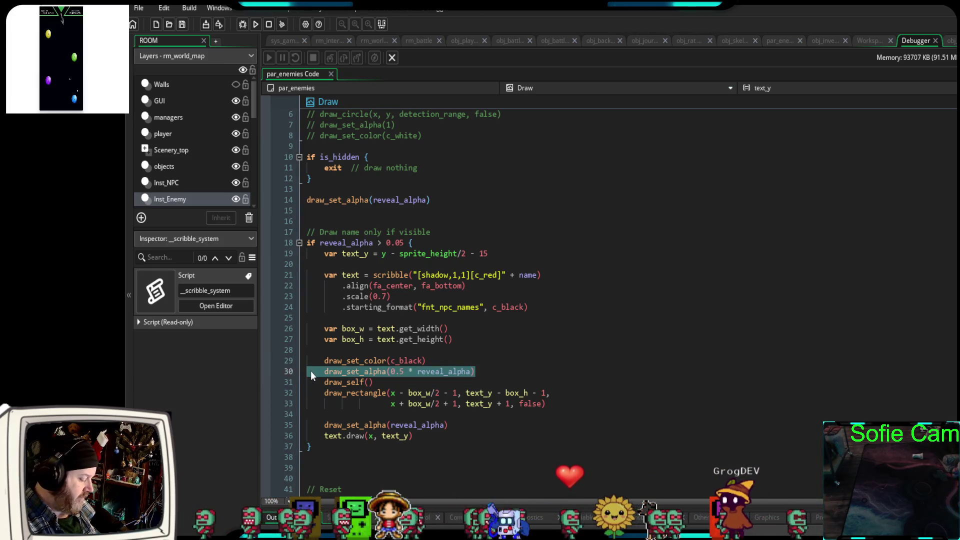
type("/")
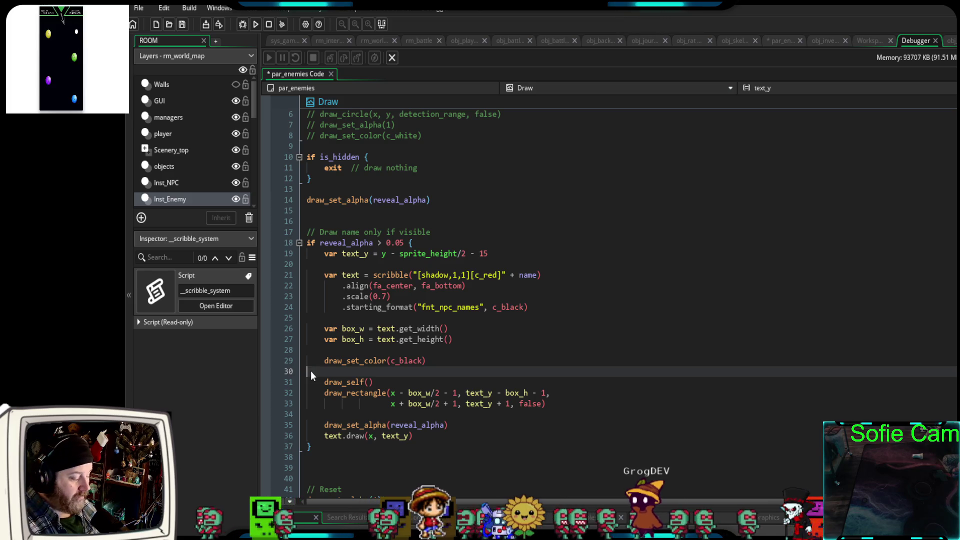
key("BackSpace")
key("BackSpace")
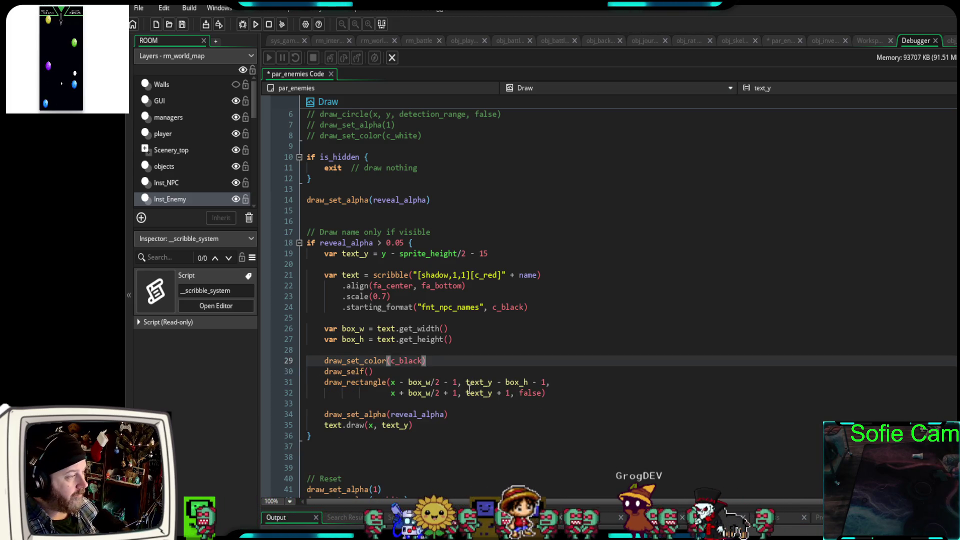
Debug-run the game, walk the player around to check the enemy labels, then stop it.
left_click(242, 25)
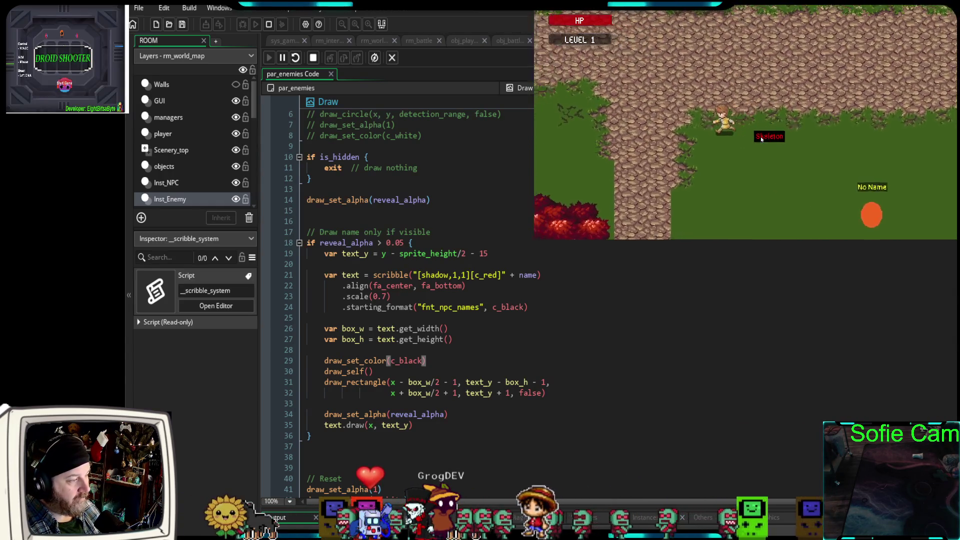
key("Down")
key("Left")
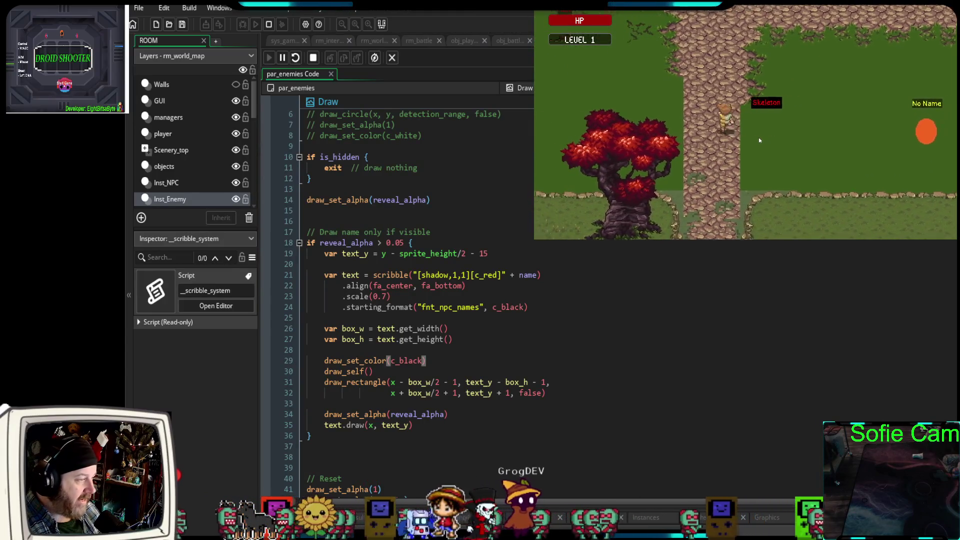
key("Right")
key("Up")
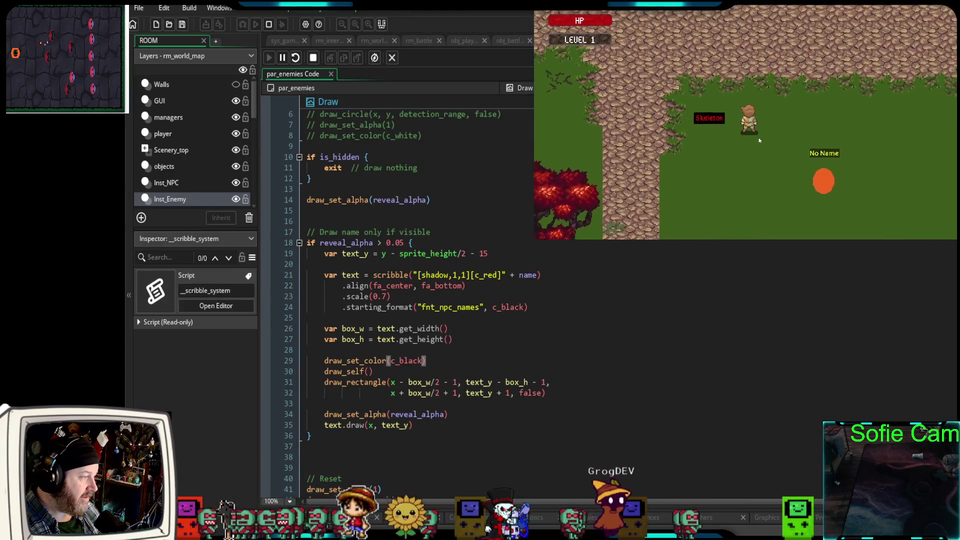
key("Down")
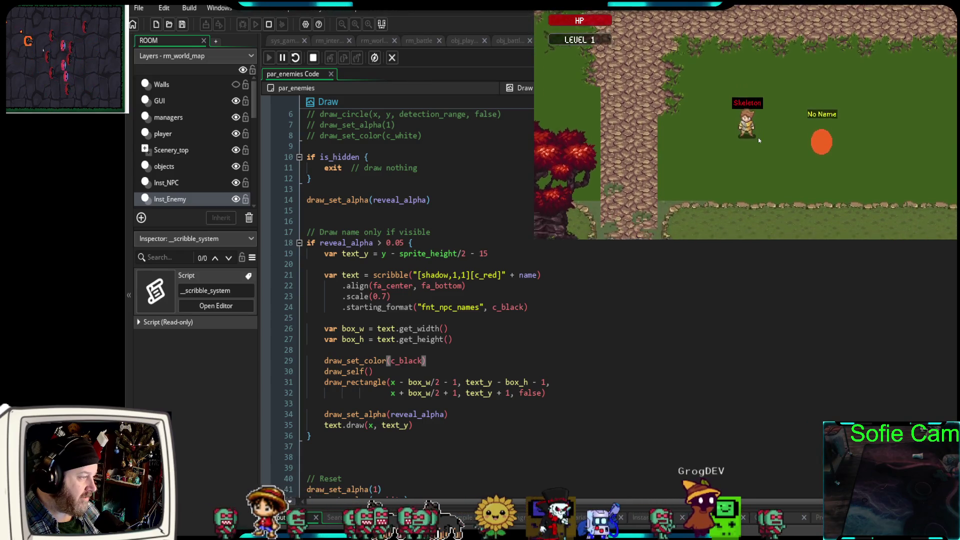
key("Left")
key("Up")
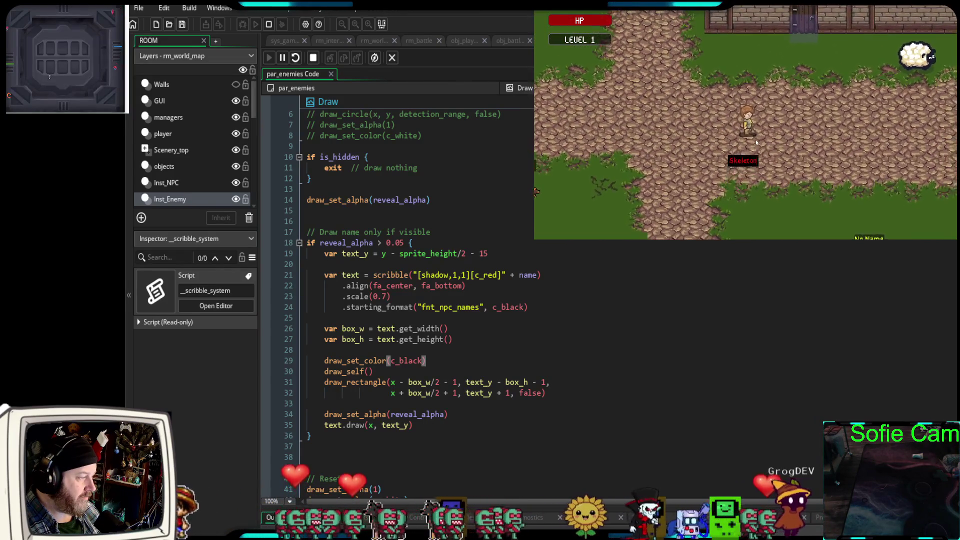
key("Down")
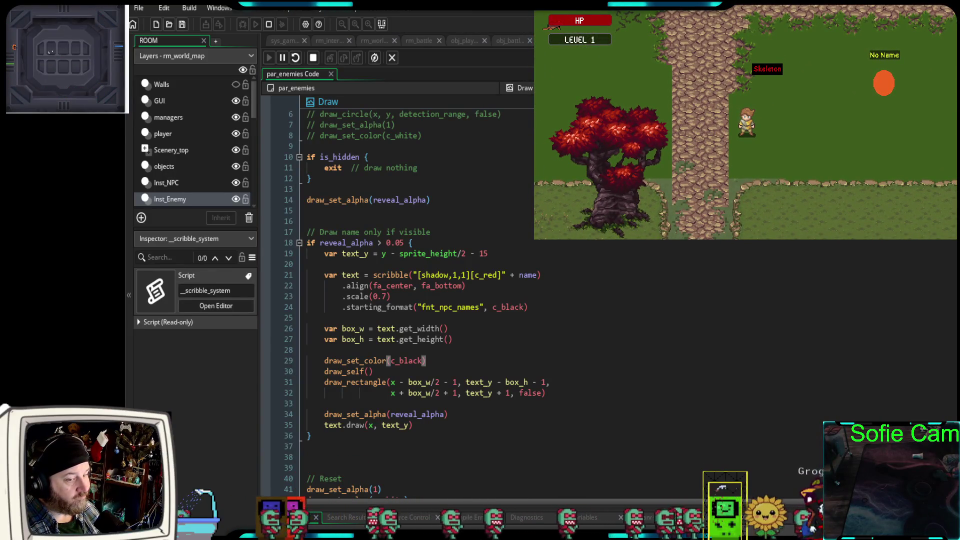
key("Escape")
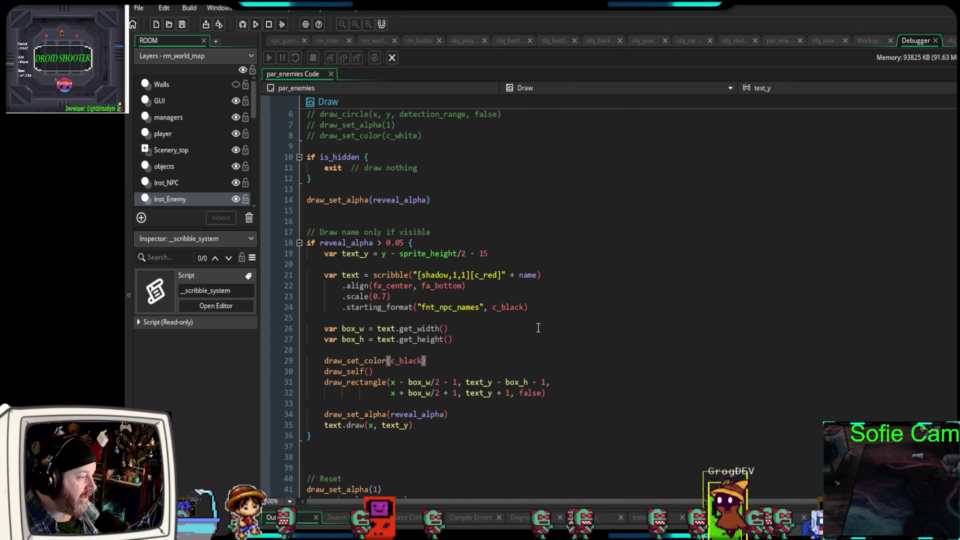
Restore draw_set_alpha(0.5 * reveal_alpha) on line 30 after draw_set_color(c_black).
left_click(521, 340)
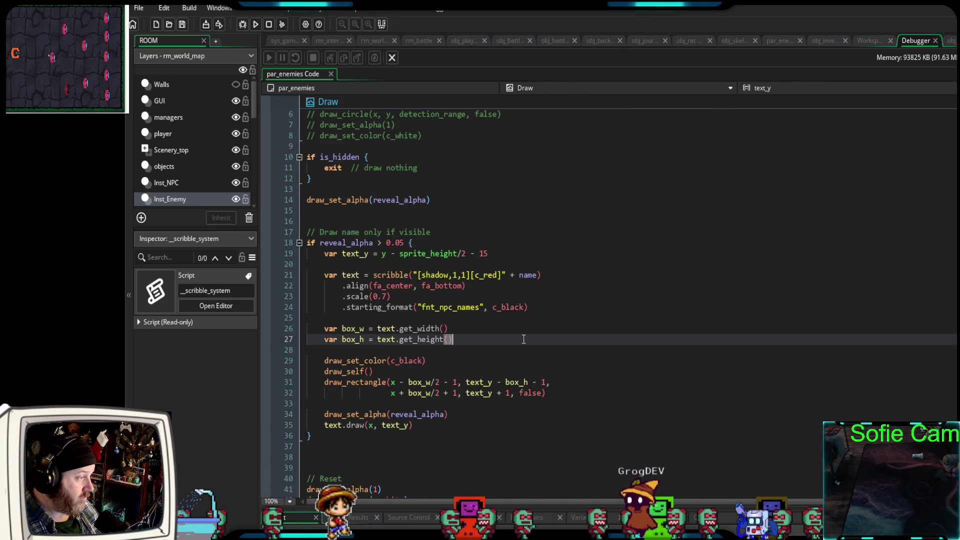
key("Down")
key("Down")
key("Return")
type("draw_set_alpha(0.5 * reveal_alpha)")
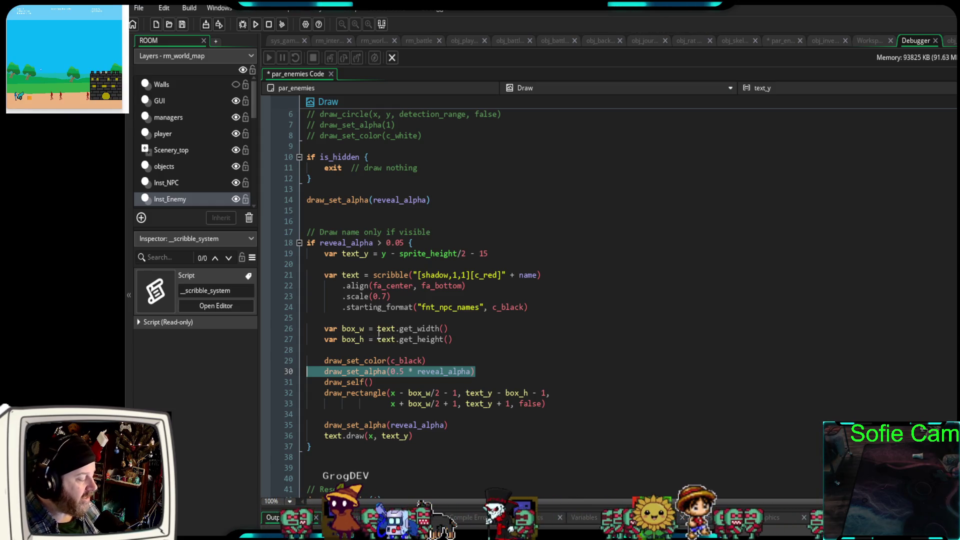
Cut draw_self() out of line 31 in the name-box block.
scroll(379, 334, "down", 3)
scroll(379, 334, "up", 3)
left_click_drag(431, 232, 306, 232)
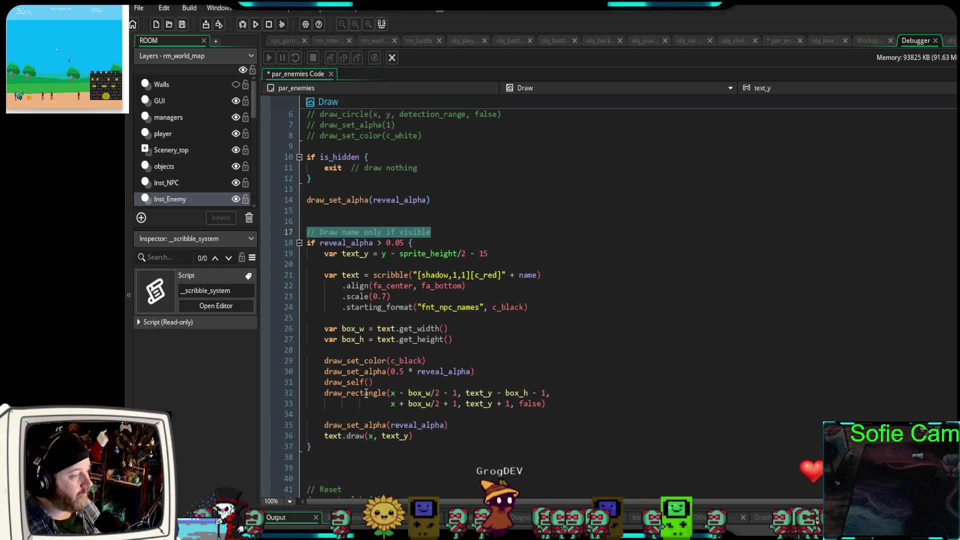
mouse_move(347, 391)
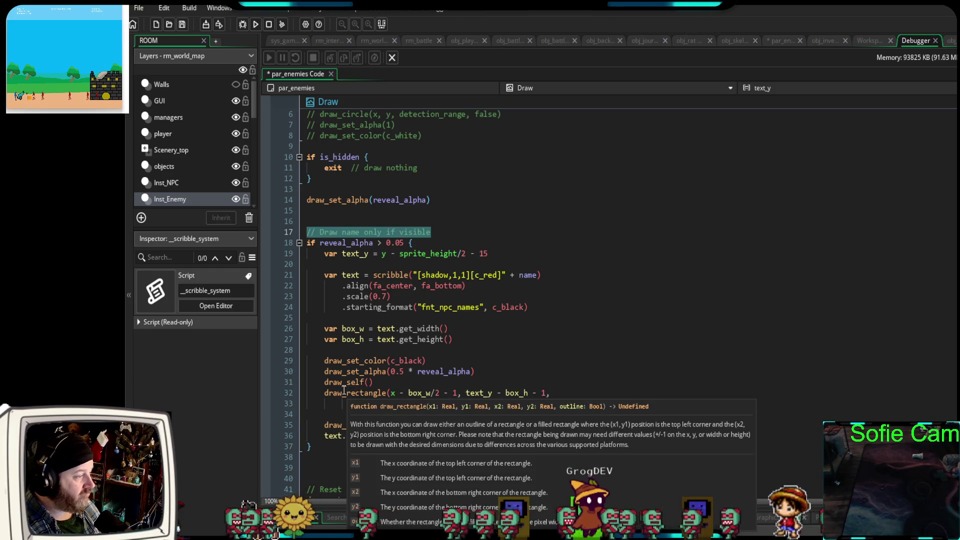
scroll(355, 387, "up", 2)
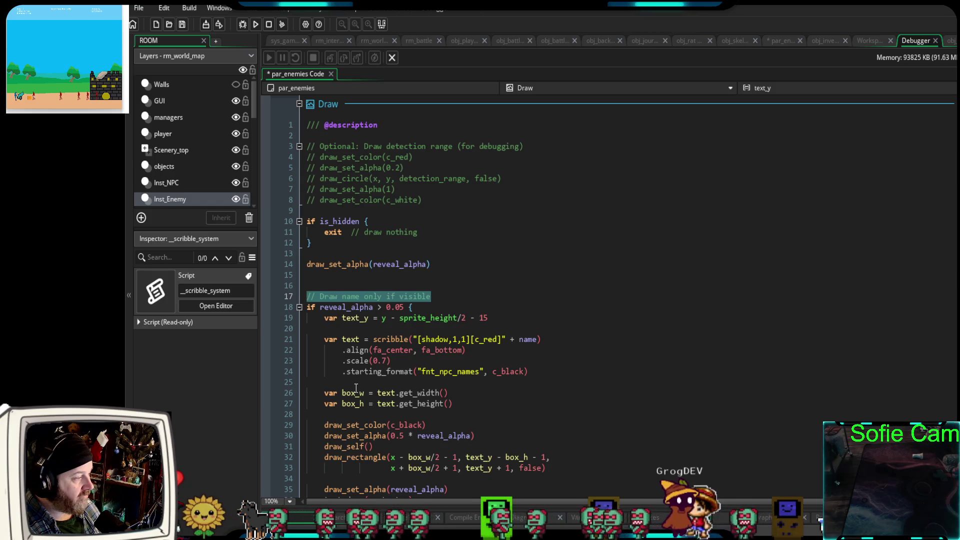
scroll(356, 388, "down", 2)
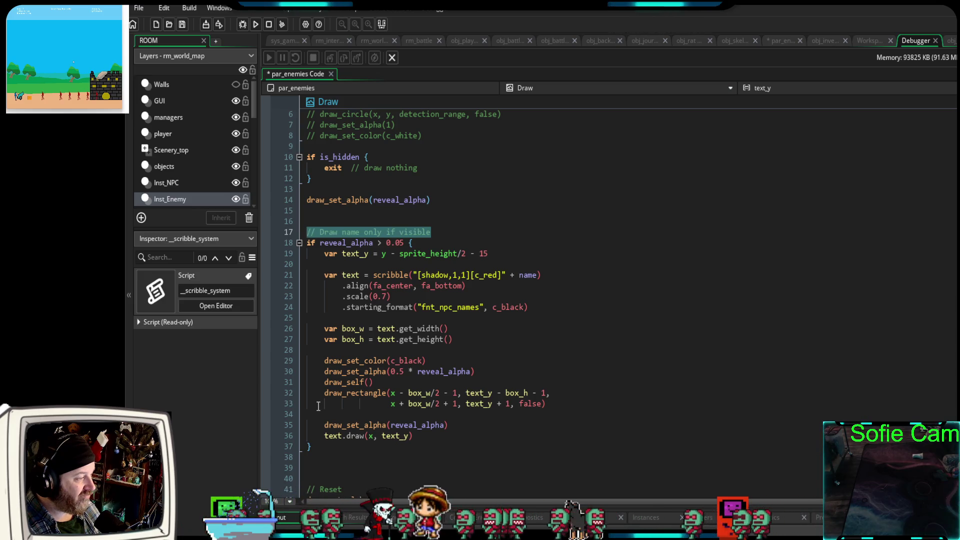
left_click_drag(375, 385, 324, 384)
key("ctrl+c")
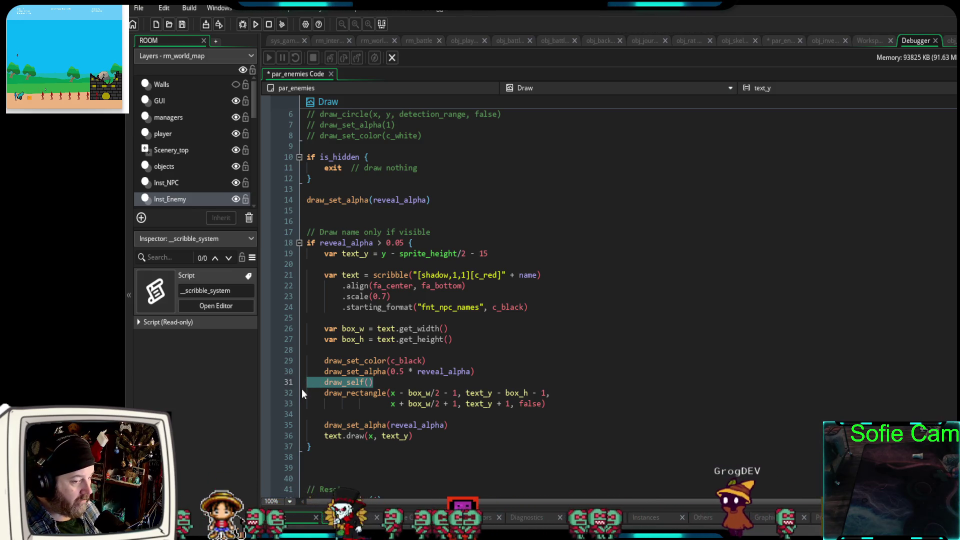
key("Delete")
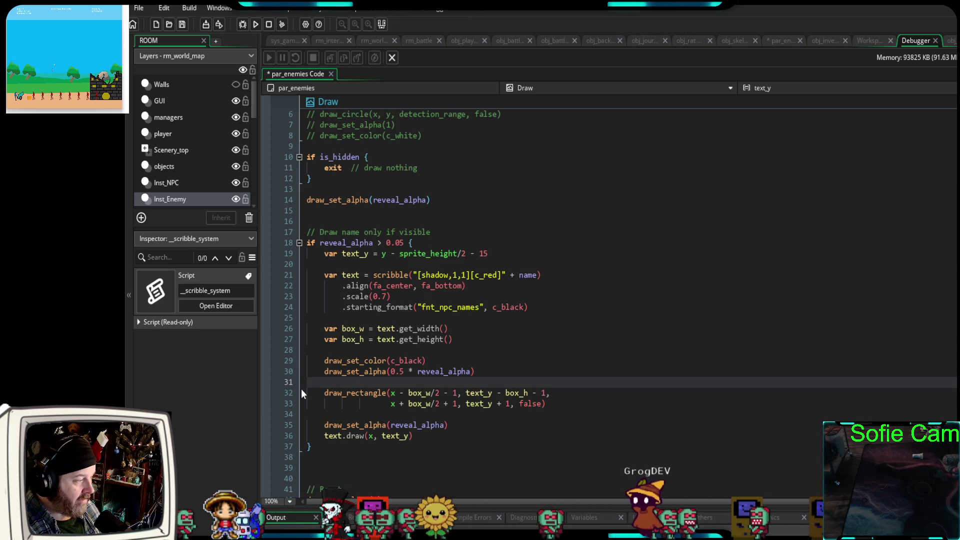
key("Delete")
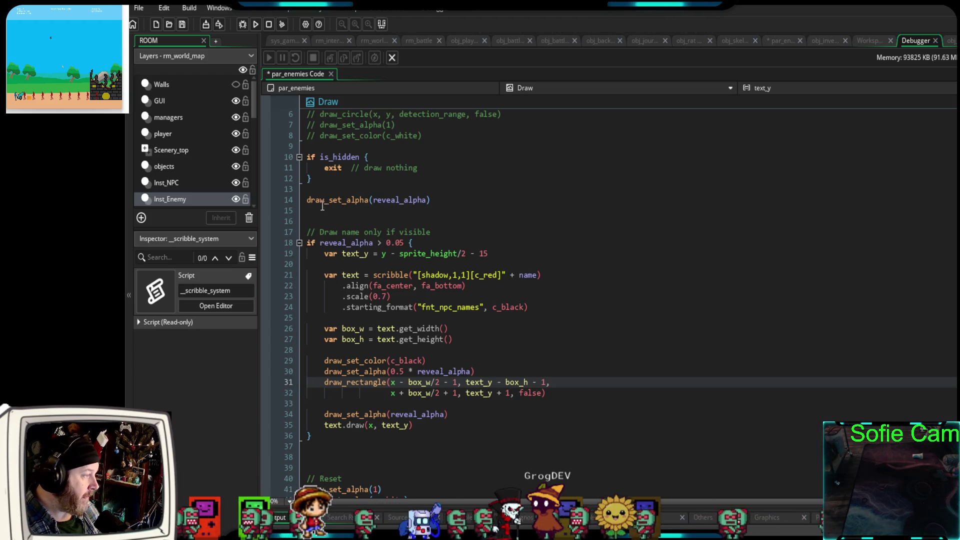
Paste draw_self() on line 15 after draw_set_alpha(reveal_alpha), without indentation.
left_click(304, 210)
key("ctrl+v")
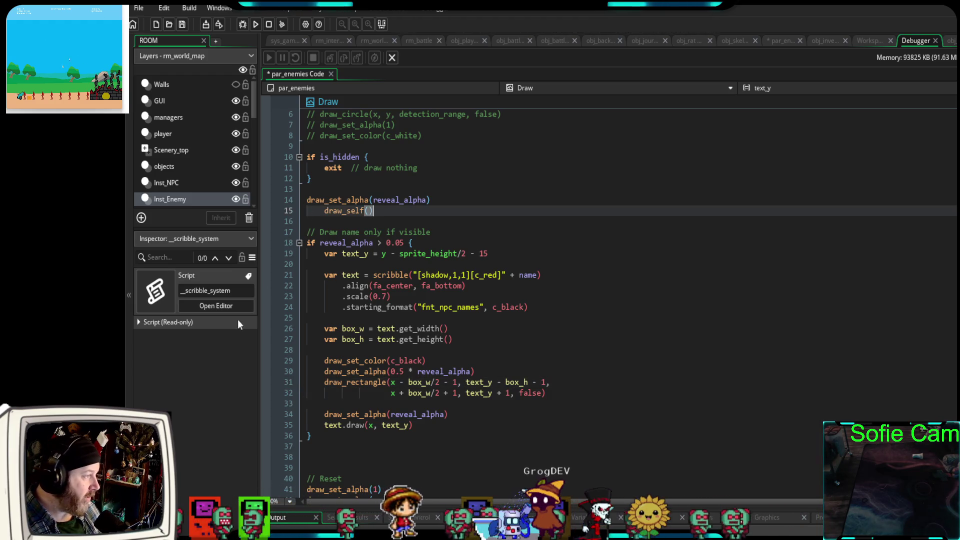
left_click(324, 212)
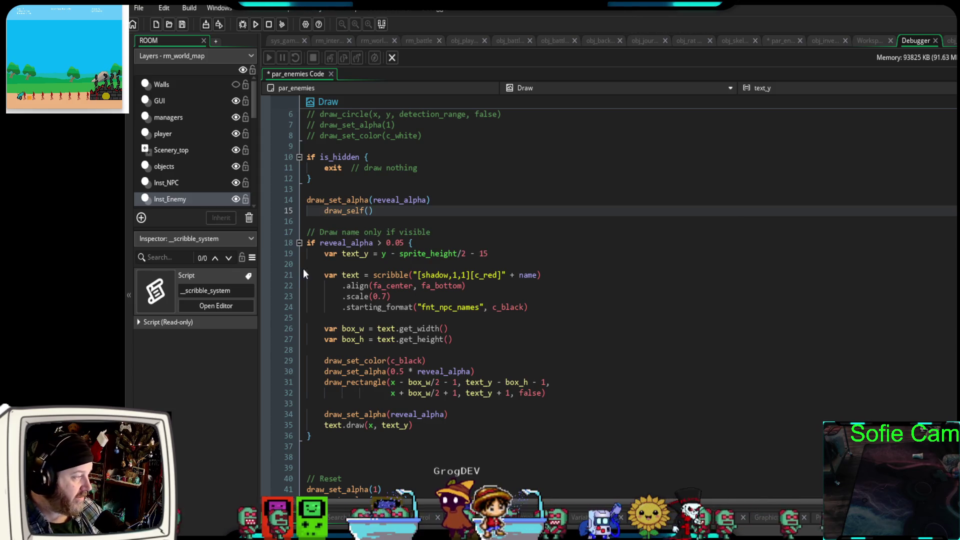
key("BackSpace")
key("BackSpace")
key("Return")
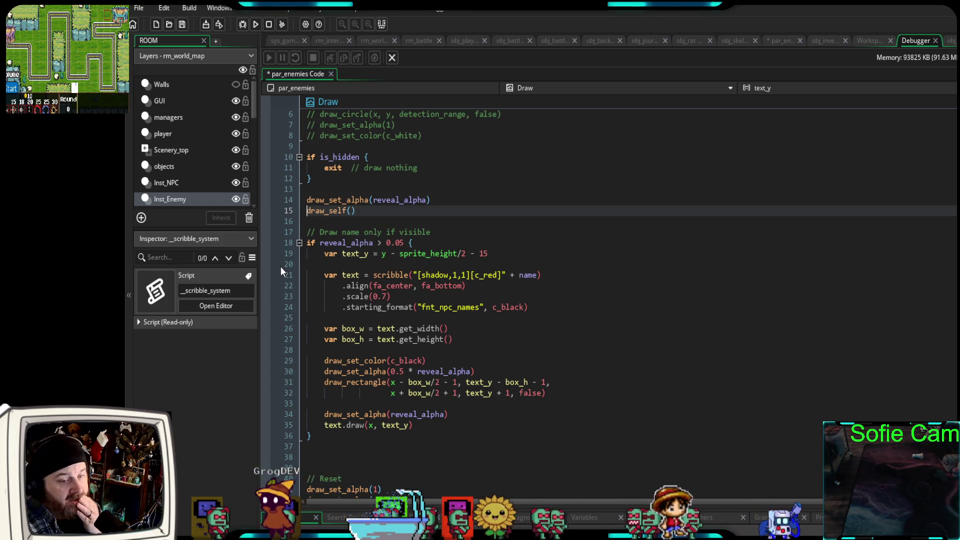
left_click(266, 264)
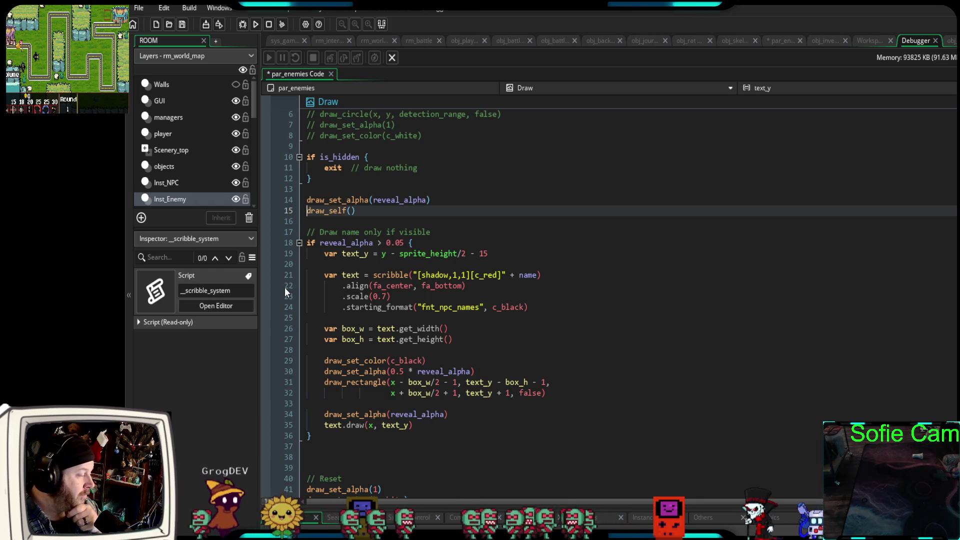
scroll(310, 314, "up", 2)
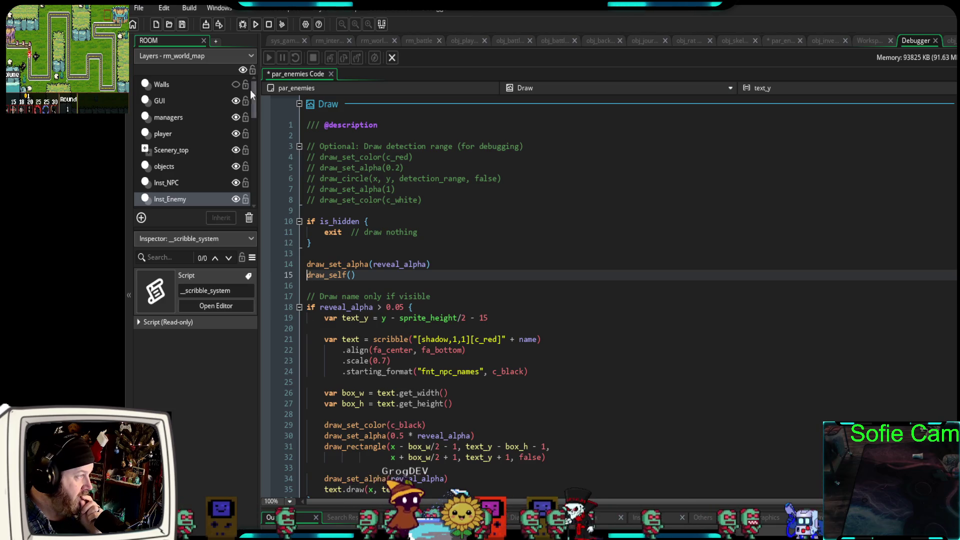
left_click(243, 24)
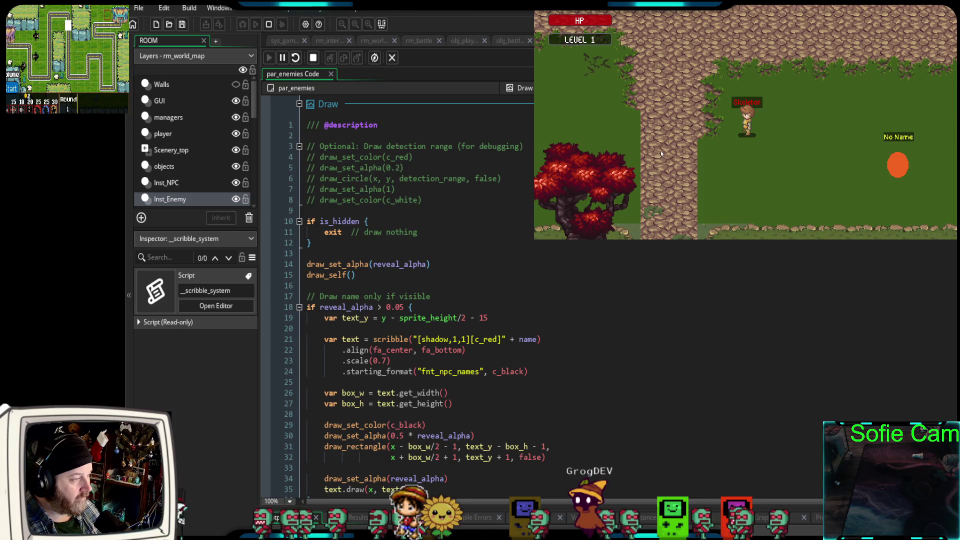
Walk the player left, up the rocky path and back down, checking the No Name label, then quit.
key("Left")
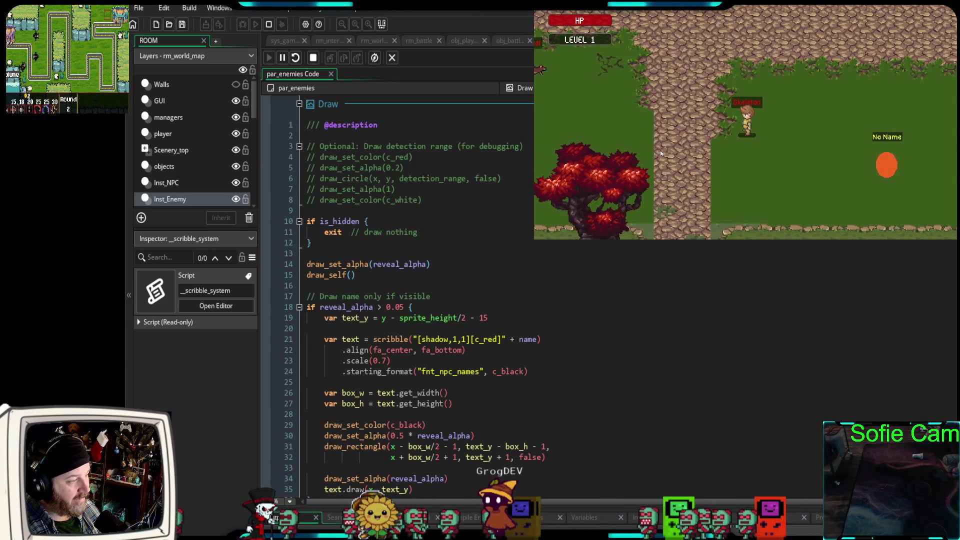
key("Up")
key("Up")
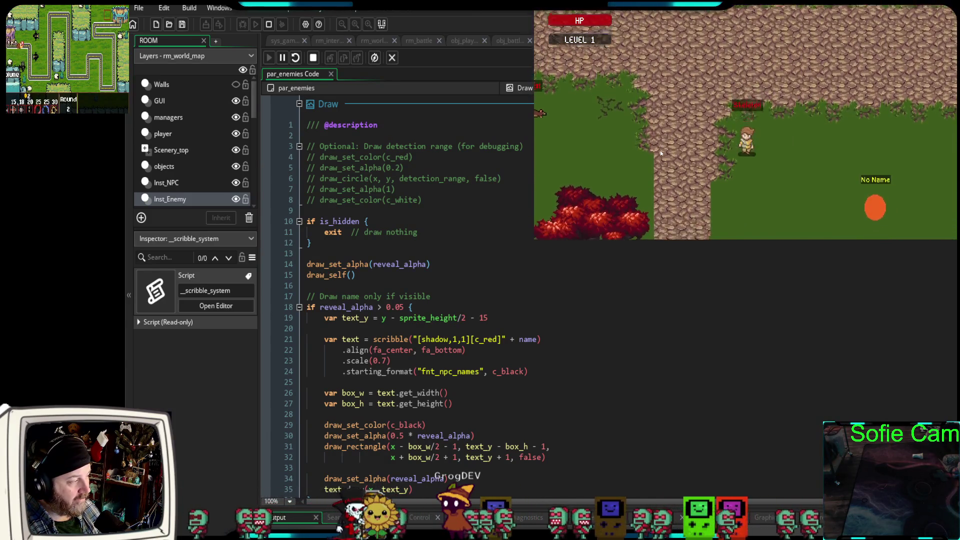
key("Down")
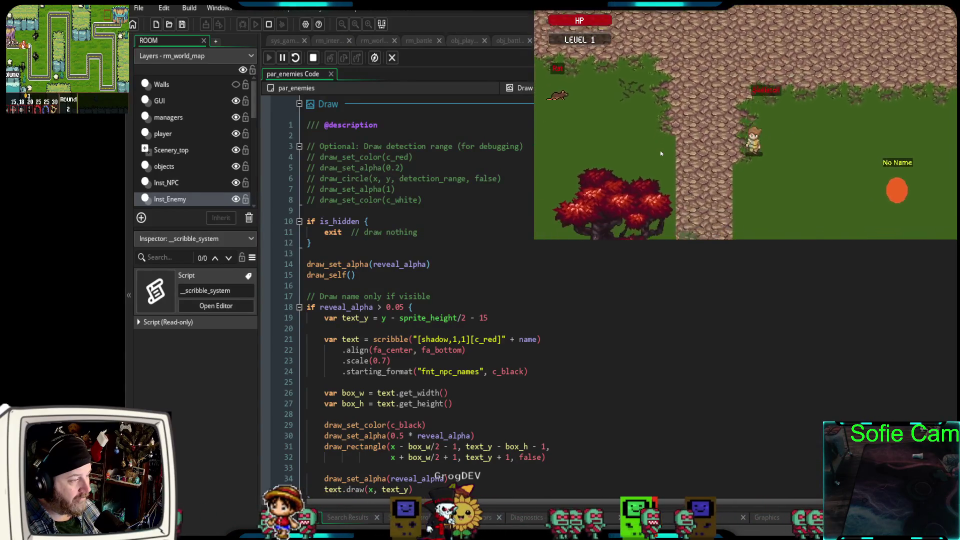
key("Down")
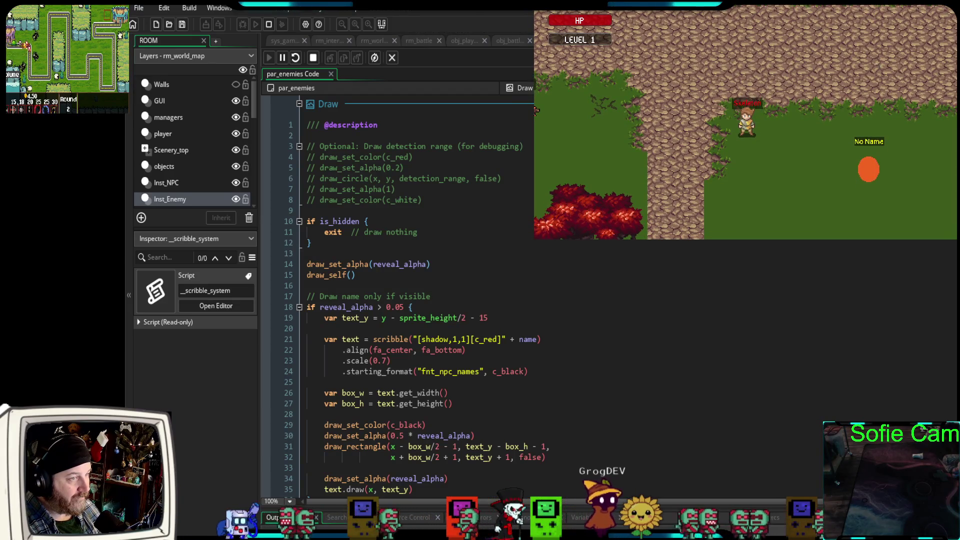
key("Escape")
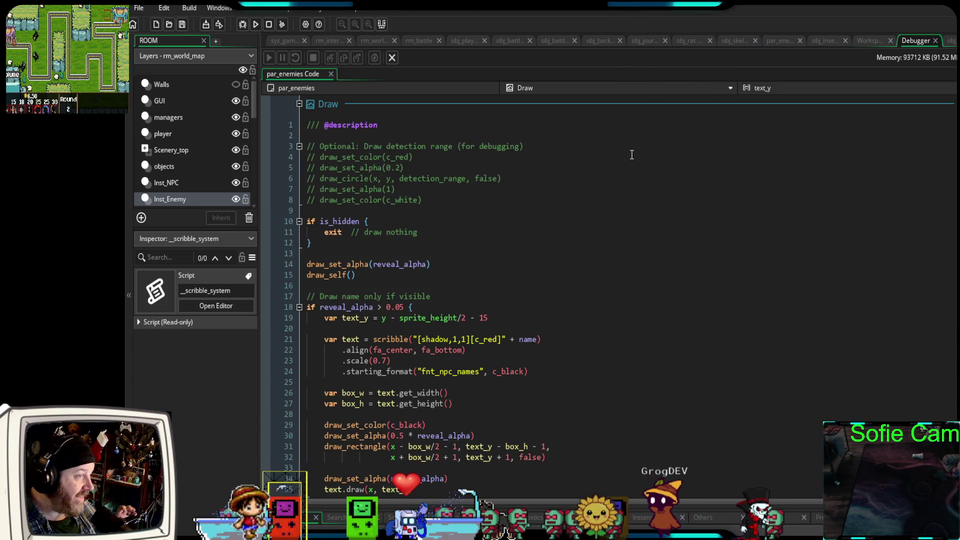
Scroll through obj_skeleton's commented-out Step and Draw events and dismiss an event's context menu.
left_click(784, 38)
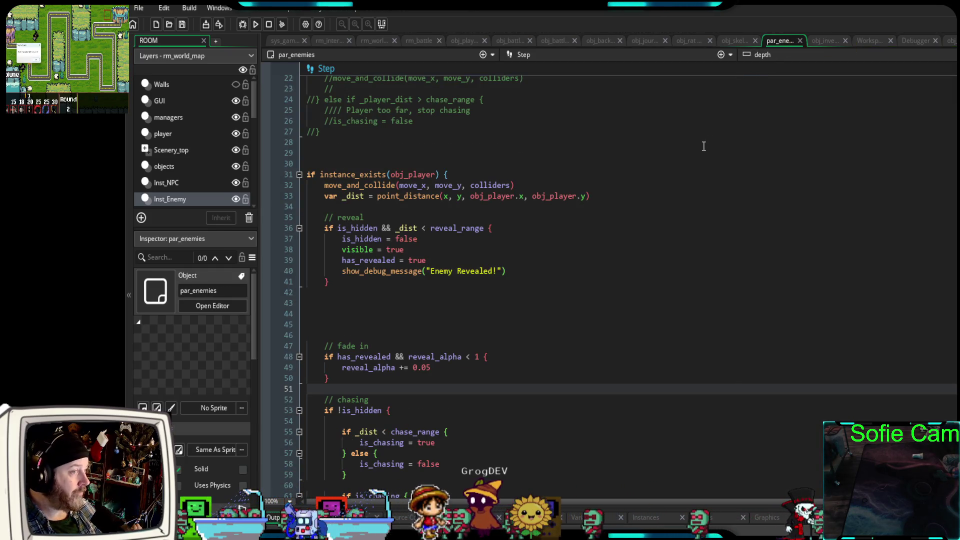
left_click(737, 41)
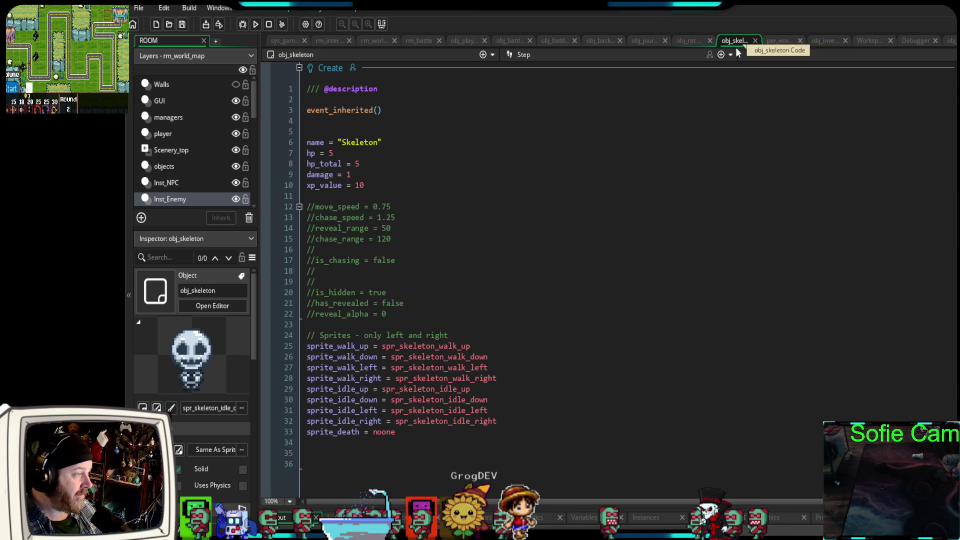
scroll(642, 260, "down", 5)
scroll(640, 247, "down", 4)
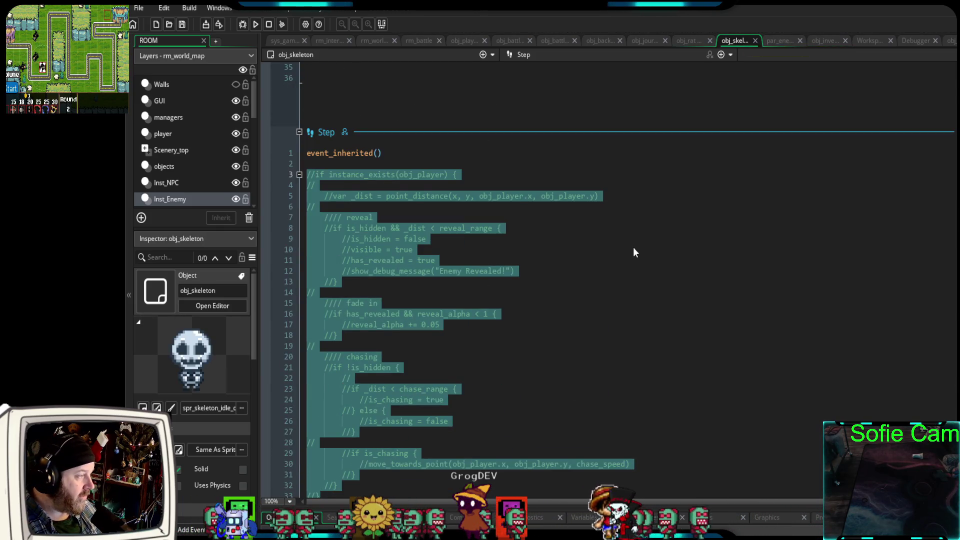
left_click(632, 249)
scroll(631, 246, "down", 10)
scroll(631, 244, "down", 4)
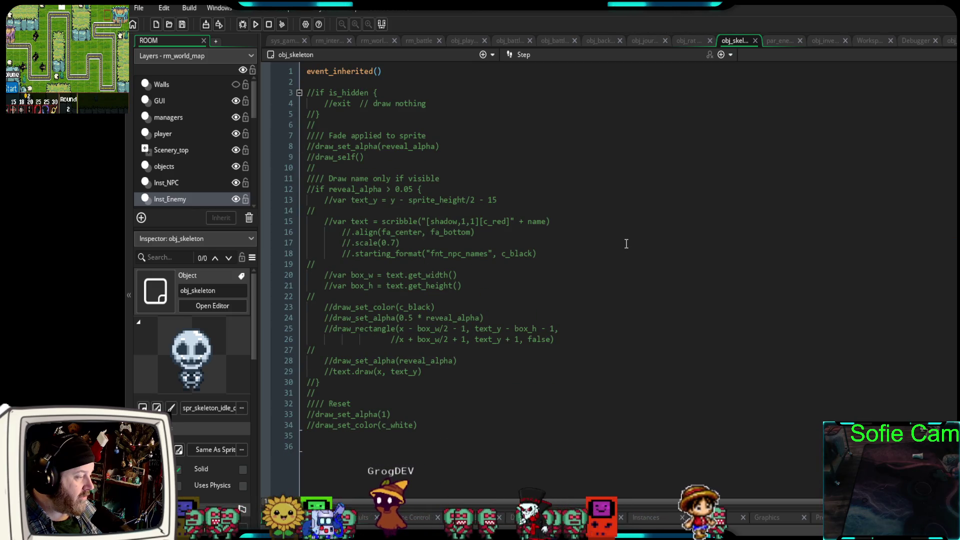
scroll(187, 476, "down", 2)
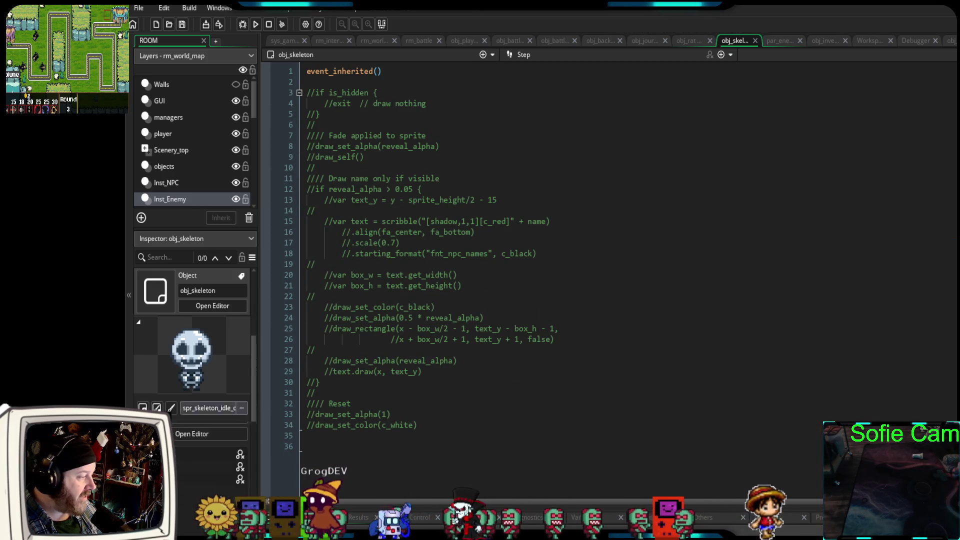
right_click(179, 478)
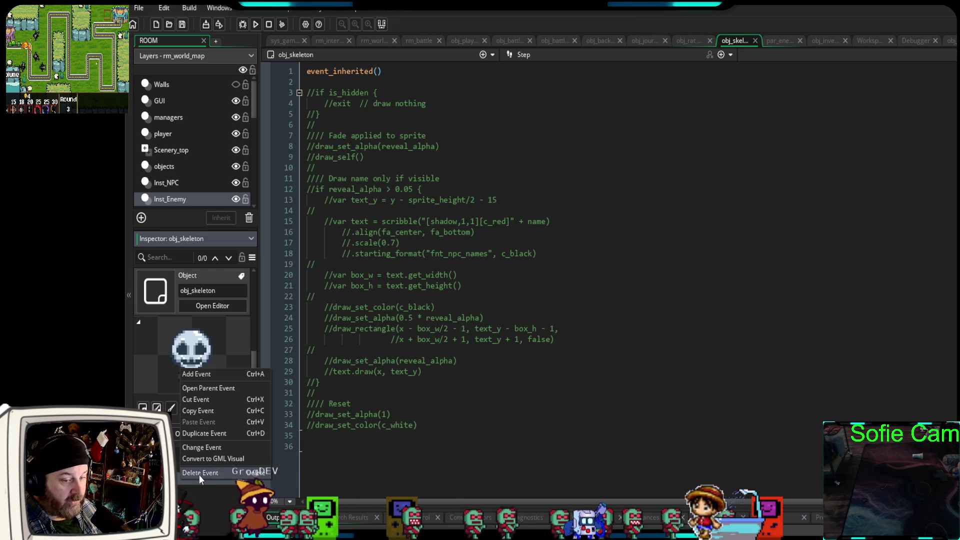
left_click(522, 388)
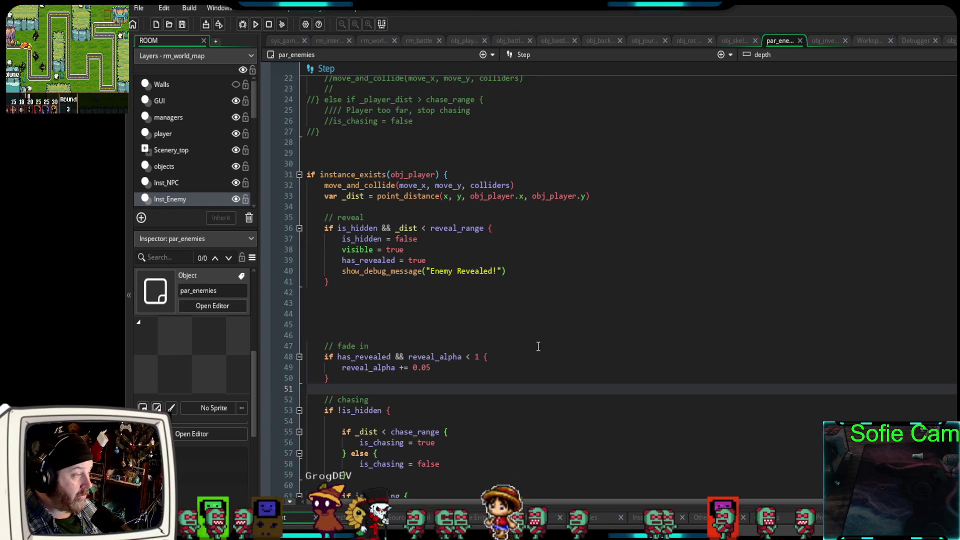
Replace (reveal_alpha) with (1) on par_enemies Draw line 14 and start a debug run.
scroll(546, 359, "down", 5)
scroll(544, 358, "up", 7)
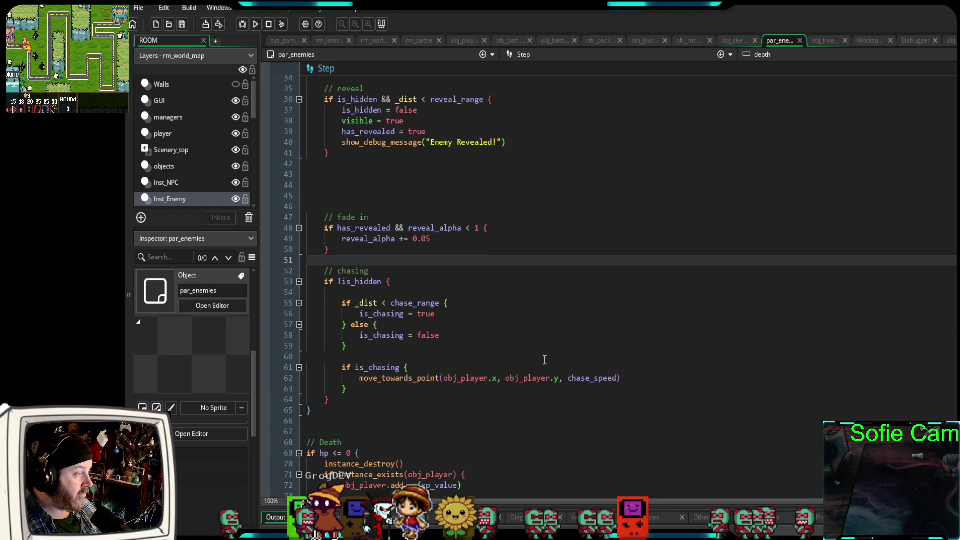
scroll(540, 360, "down", 20)
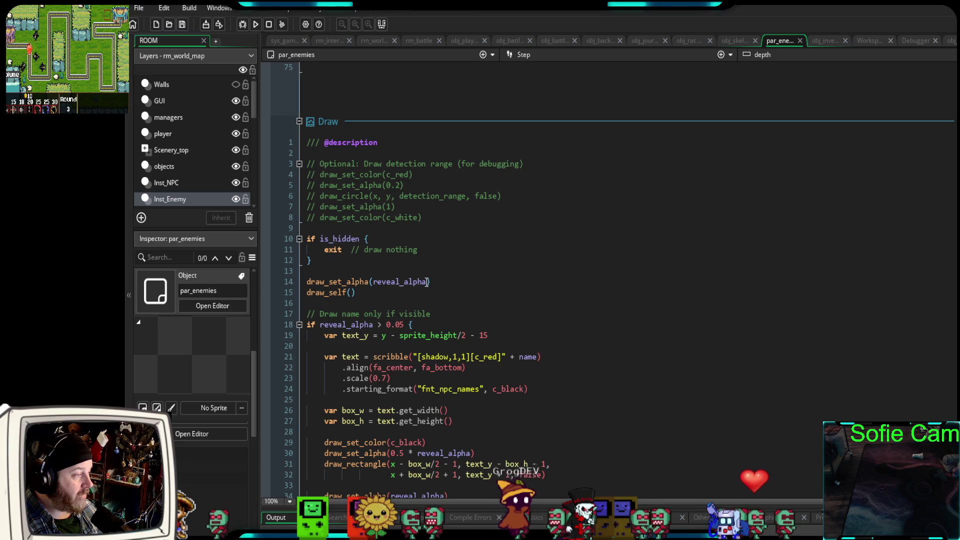
left_click_drag(428, 282, 375, 283)
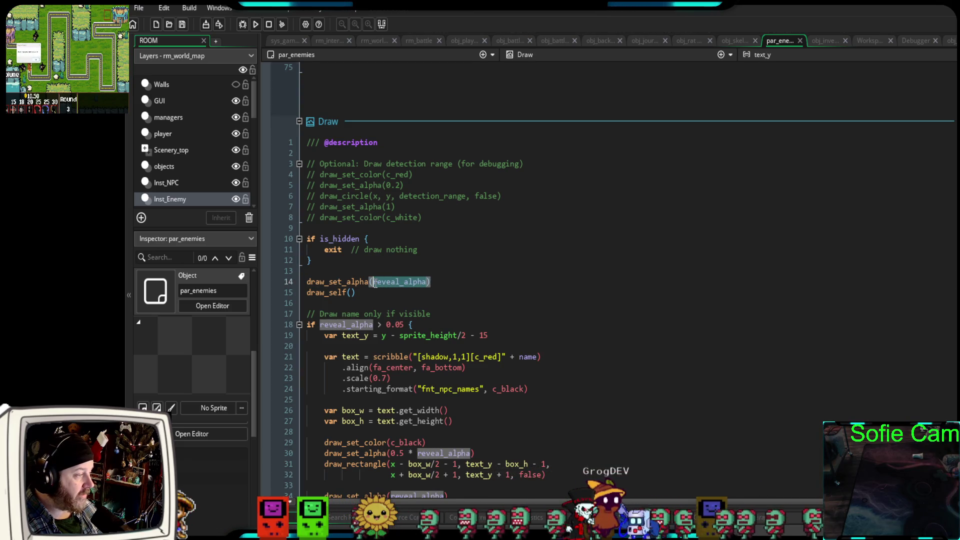
type("(1)")
left_click(366, 303)
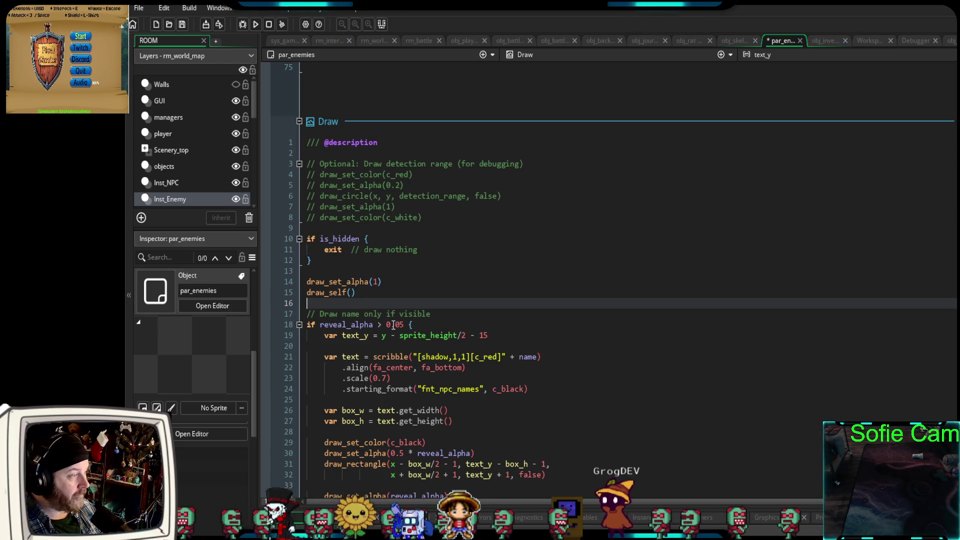
left_click(251, 25)
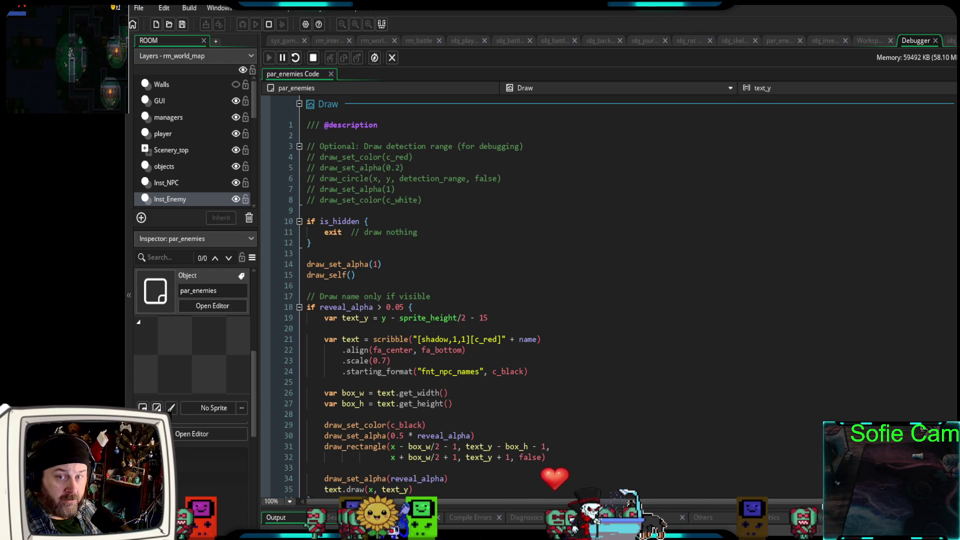
Switch to the game, leave the tavern with E, and walk out across the grass.
key("alt+Tab")
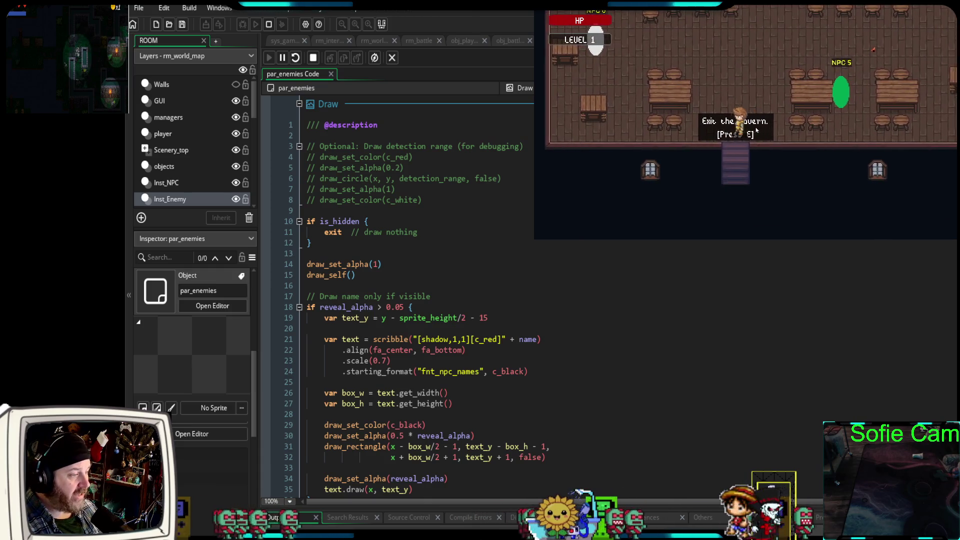
key("e")
key("Down")
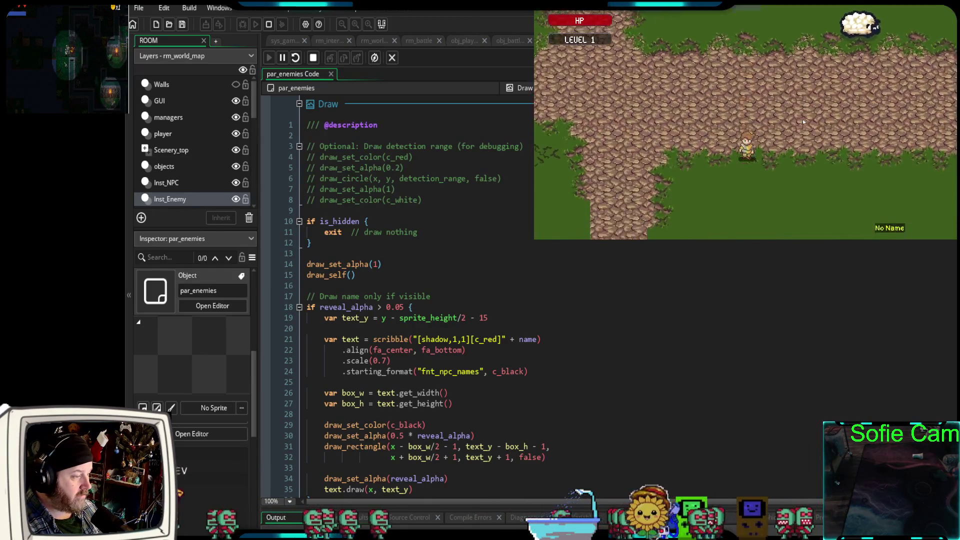
key("Left")
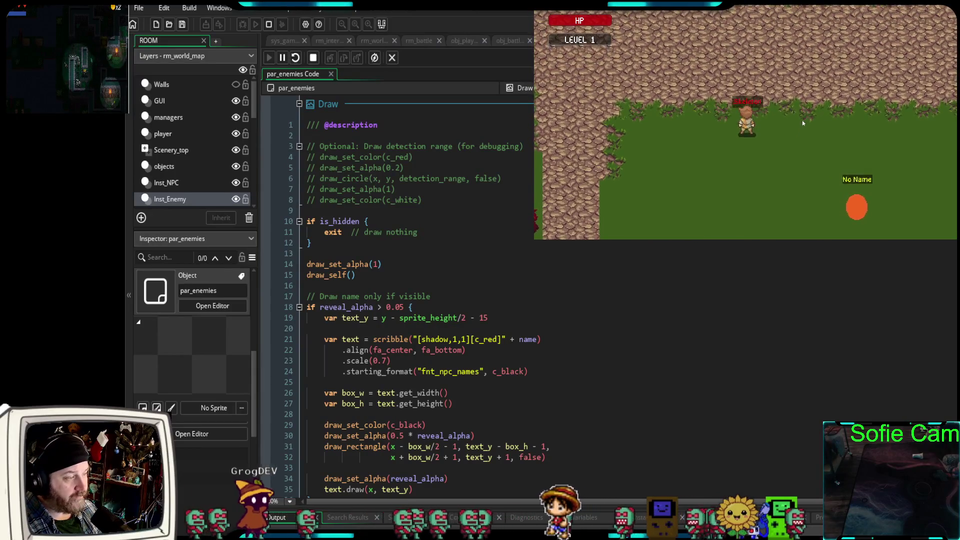
key("Right")
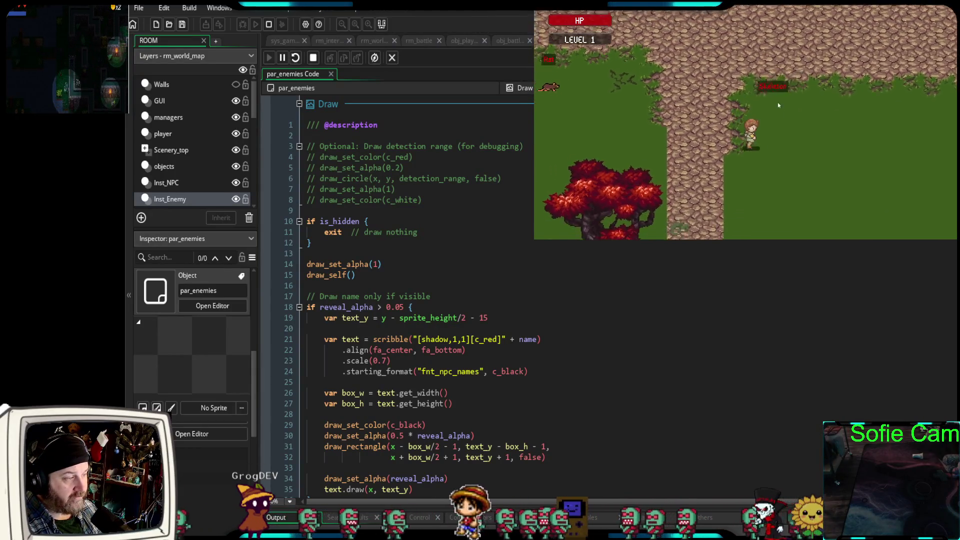
key("Up")
Walk around the Skeleton near the rocks and red tree, then close the game.
key("Down")
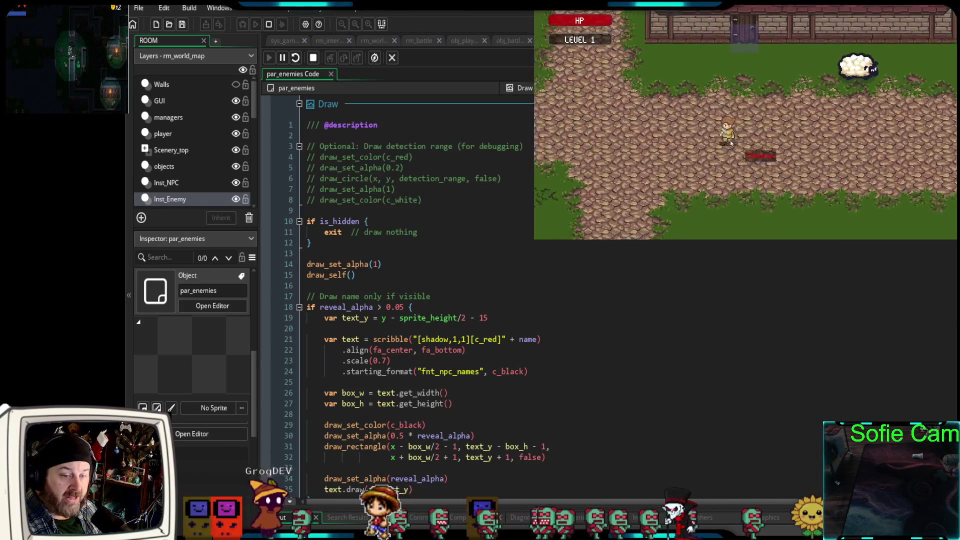
key("Up")
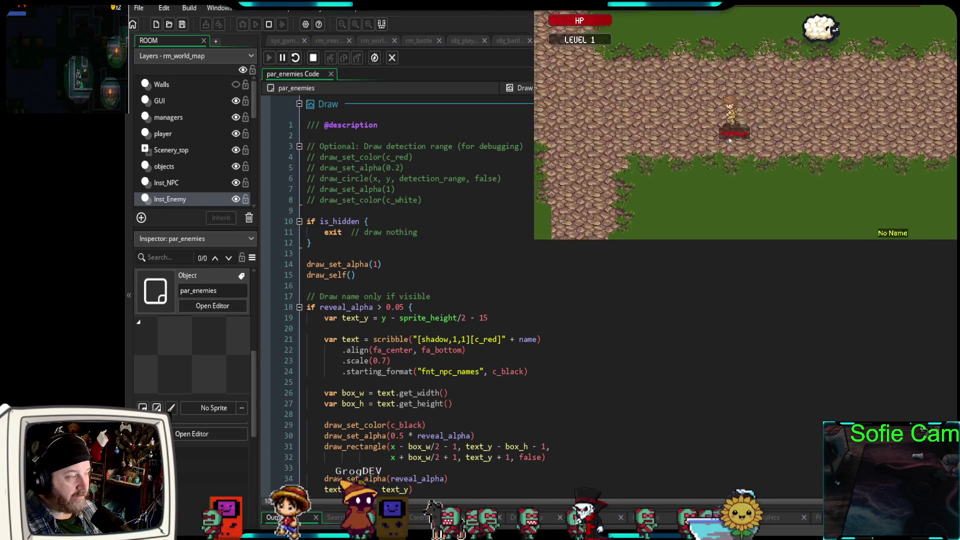
key("Down")
key("Left")
key("Right")
key("Left")
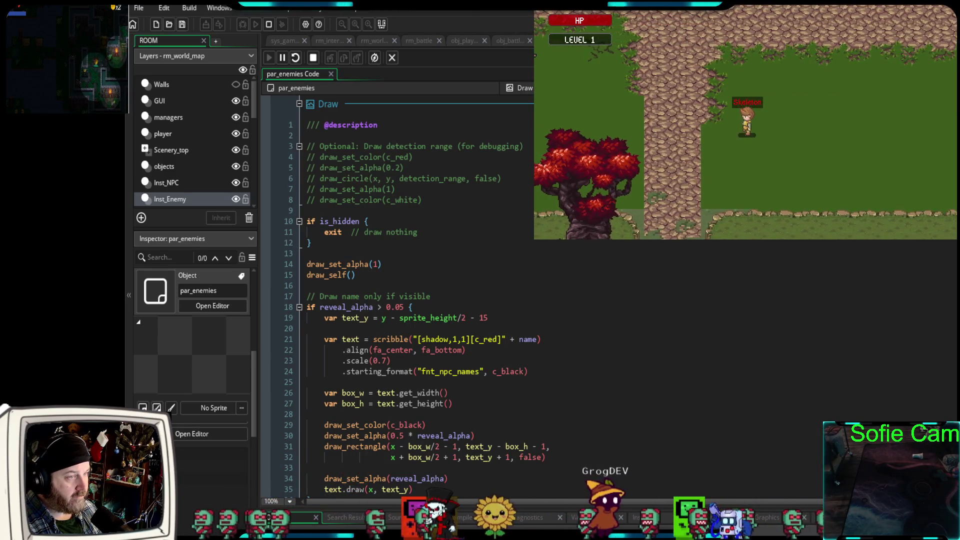
key("Escape")
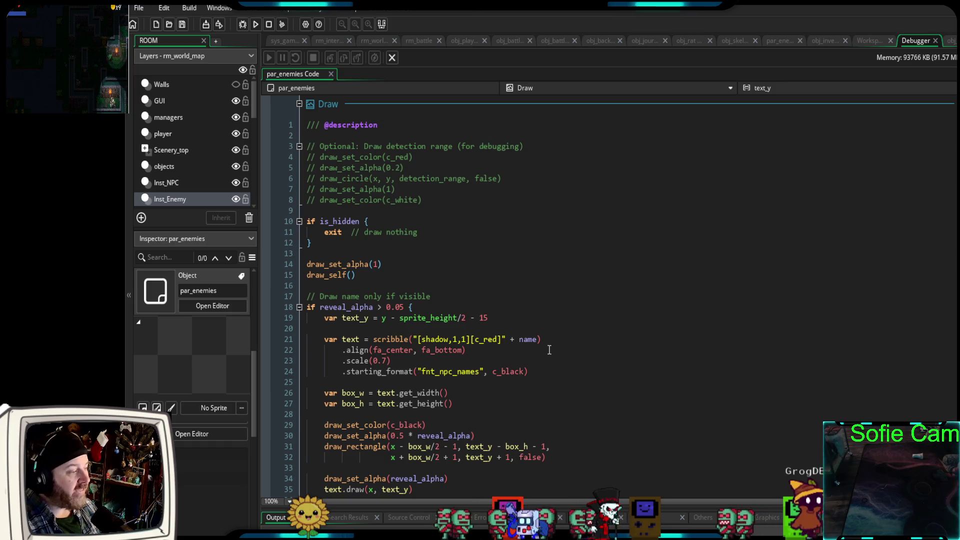
Delete the empty lines 43–45 between the reveal block and the fade-in block in par_enemies Step.
scroll(542, 358, "down", 2)
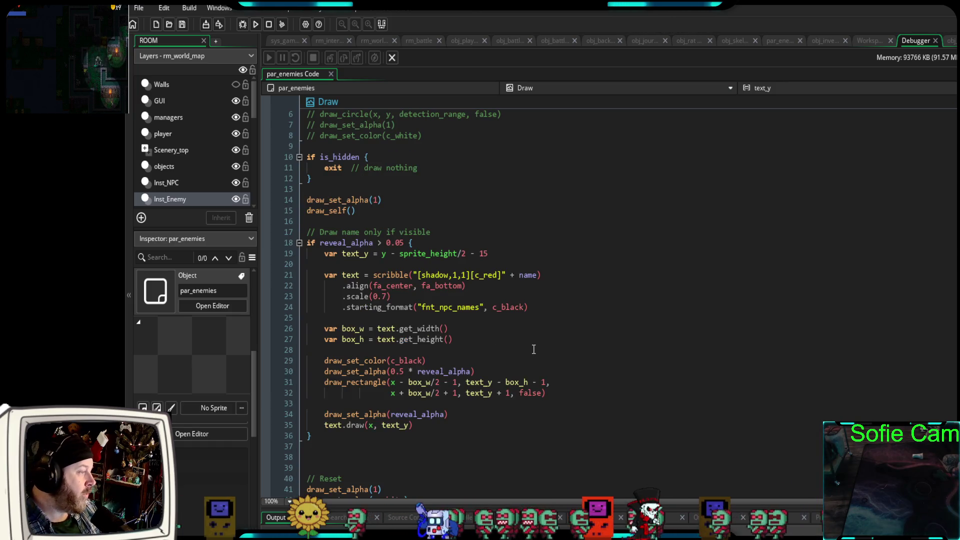
scroll(535, 349, "up", 4)
scroll(533, 350, "down", 4)
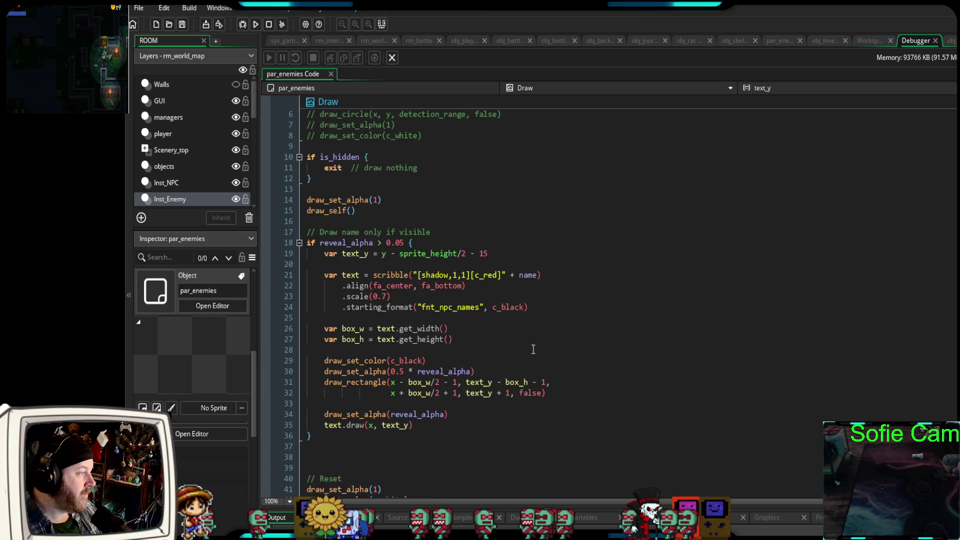
scroll(532, 349, "up", 20)
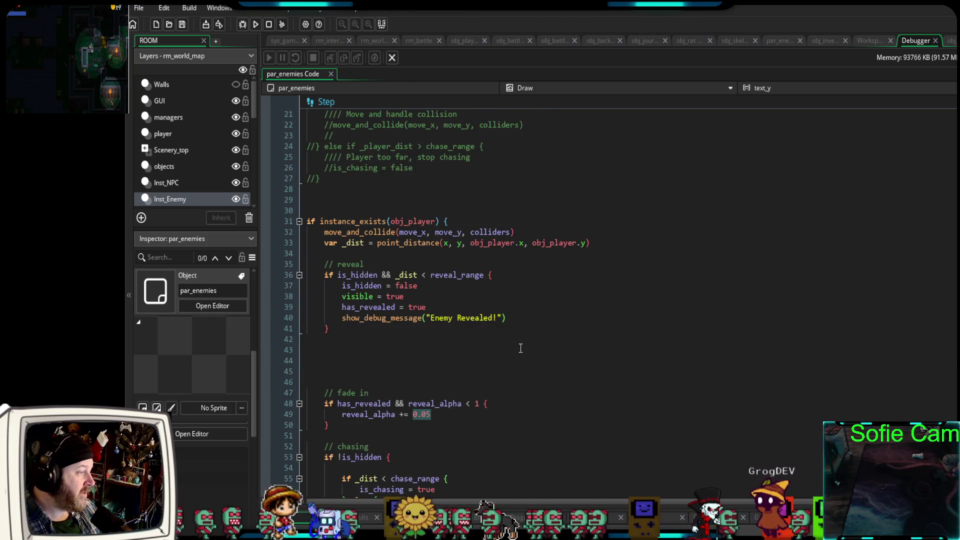
mouse_move(329, 329)
left_mouse_down()
mouse_move(350, 285)
mouse_move(305, 265)
mouse_move(281, 273)
left_mouse_up()
left_click(362, 353)
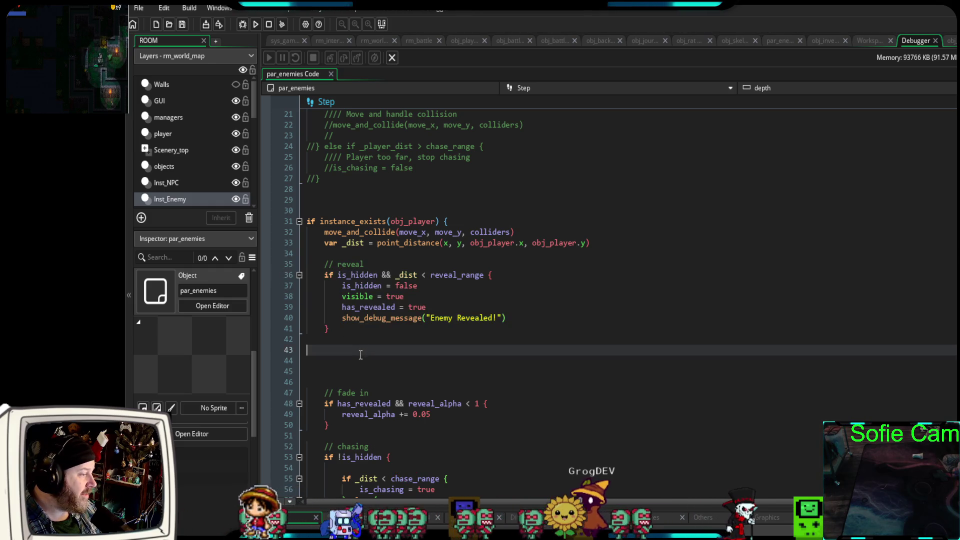
scroll(357, 365, "down", 6)
scroll(353, 381, "up", 2)
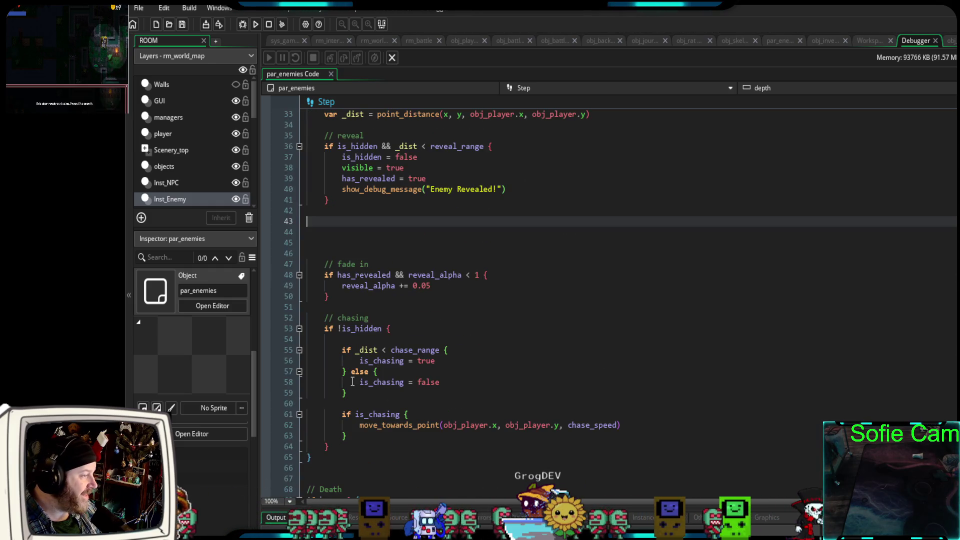
left_click_drag(339, 250, 307, 221)
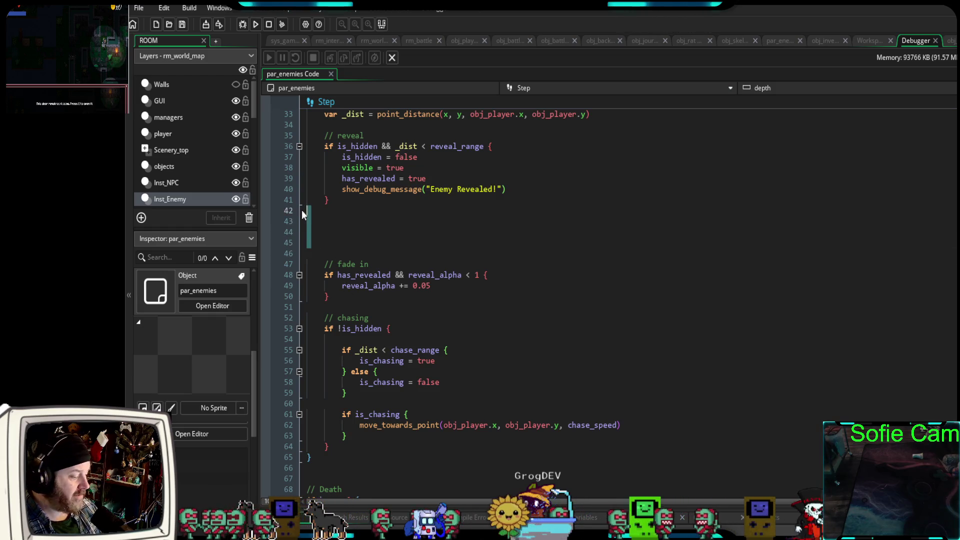
key("BackSpace")
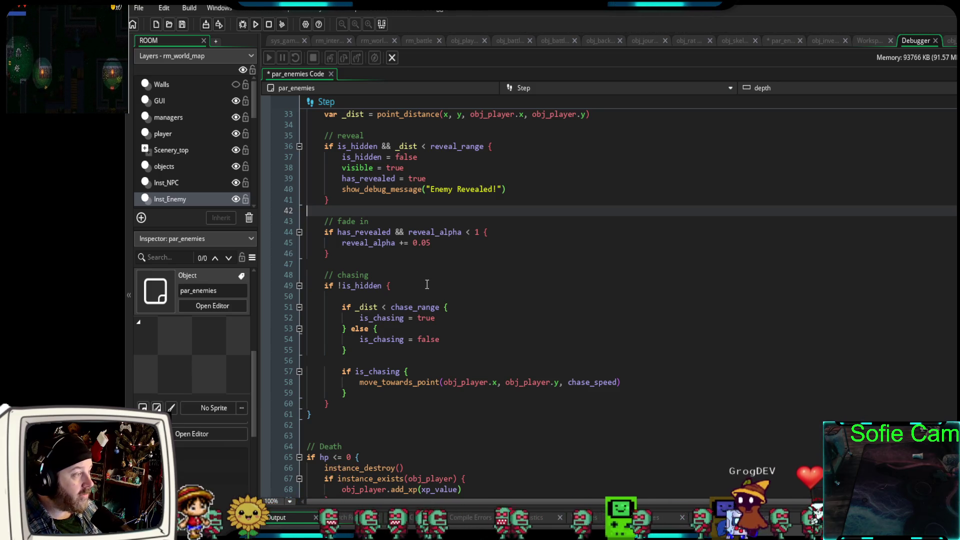
scroll(421, 284, "up", 2)
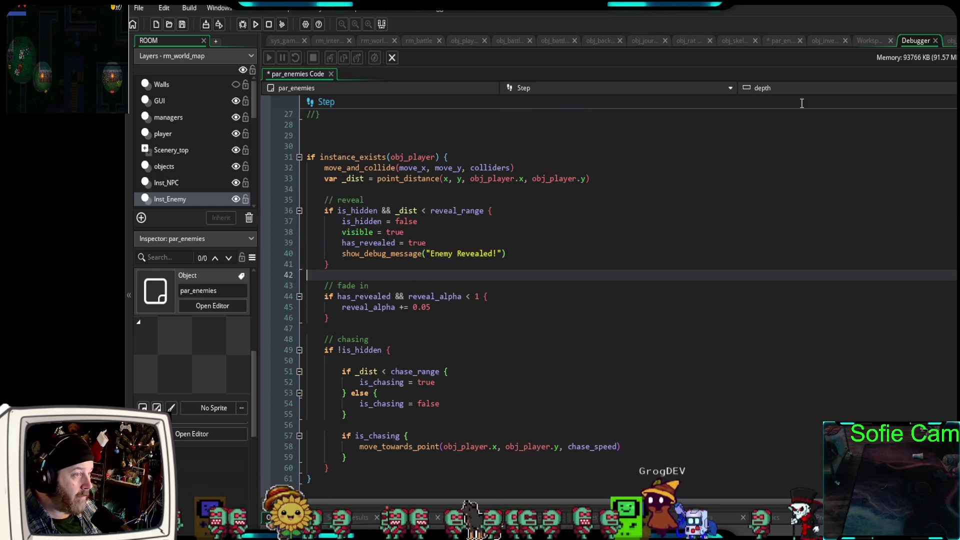
left_click(732, 44)
Change visible from false to true on line 4 of par_enemies Create, then start a debug run.
scroll(498, 218, "up", 10)
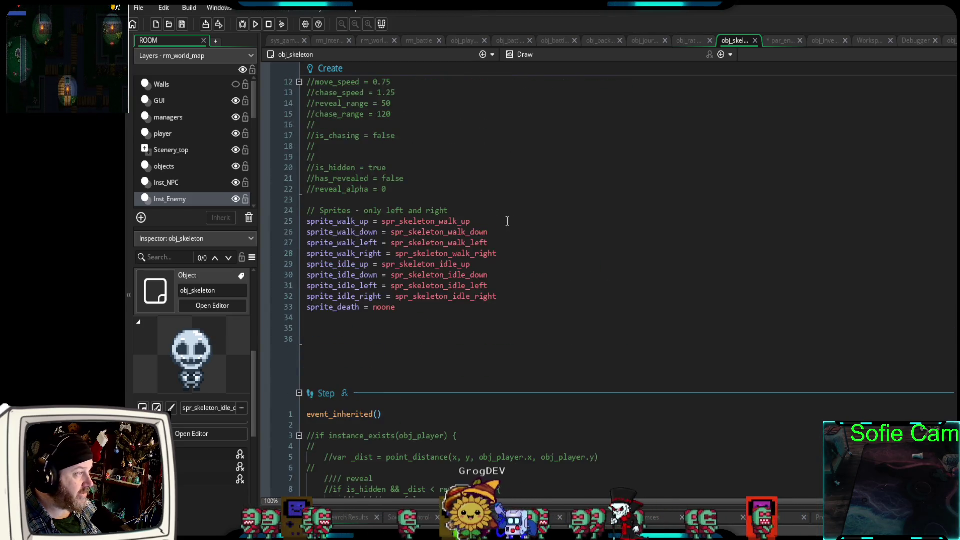
scroll(506, 225, "up", 4)
left_click(783, 41)
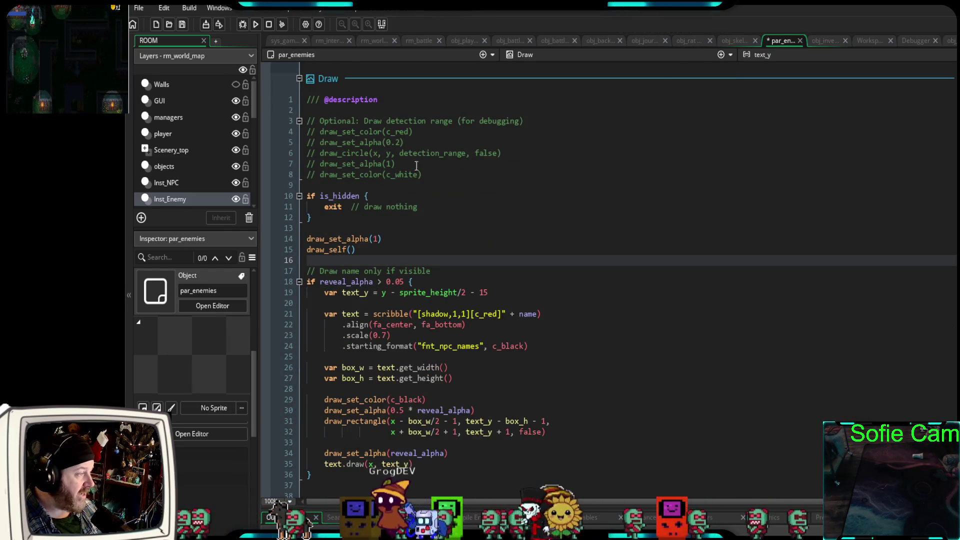
scroll(399, 193, "up", 15)
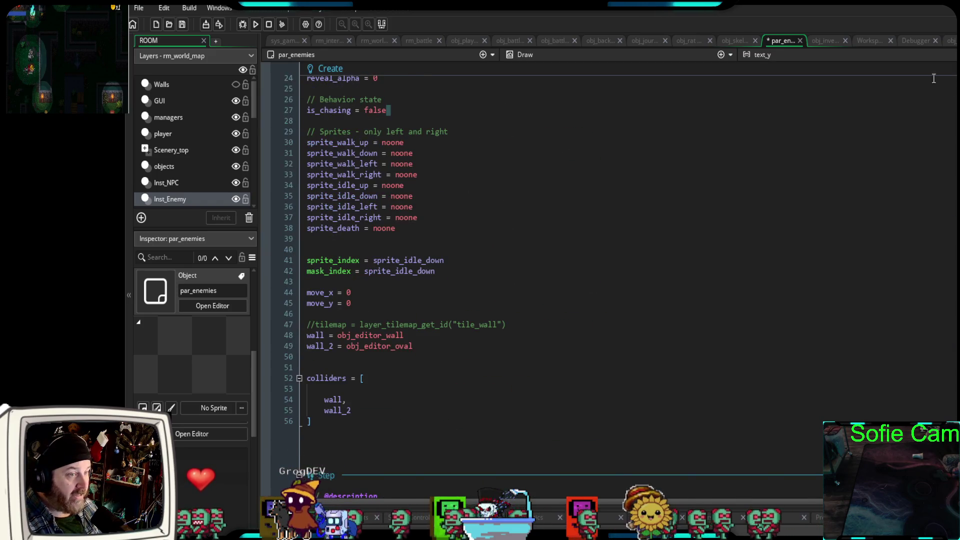
scroll(926, 84, "up", 8)
double_click(353, 122)
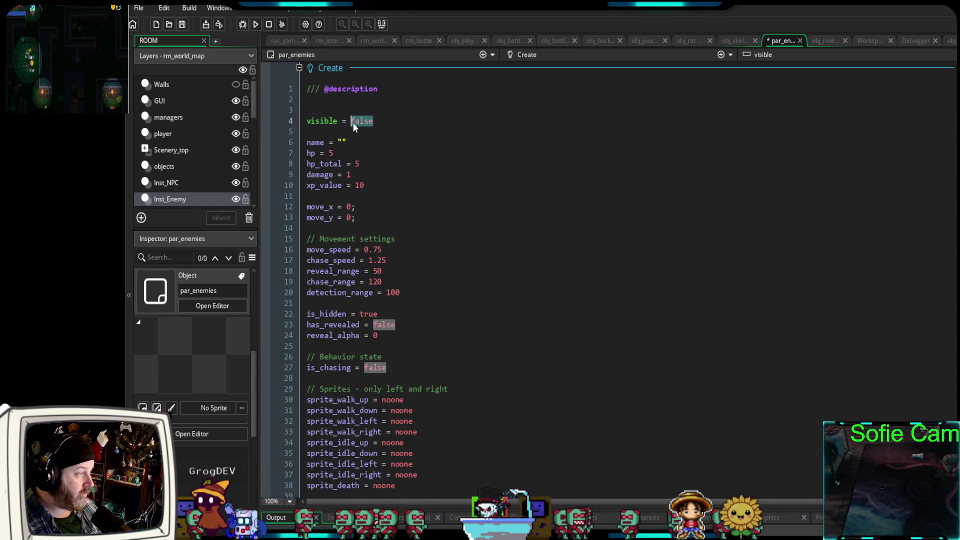
type("true")
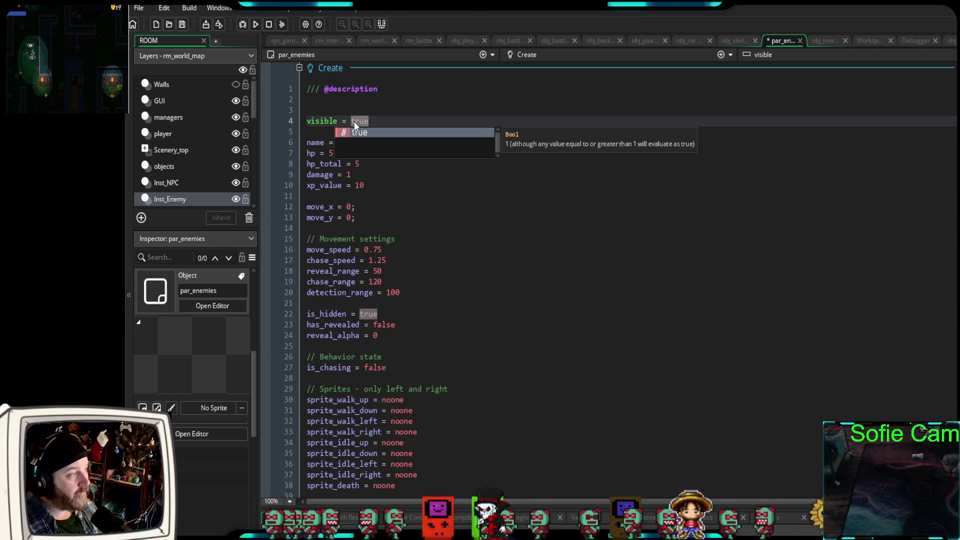
left_click(323, 110)
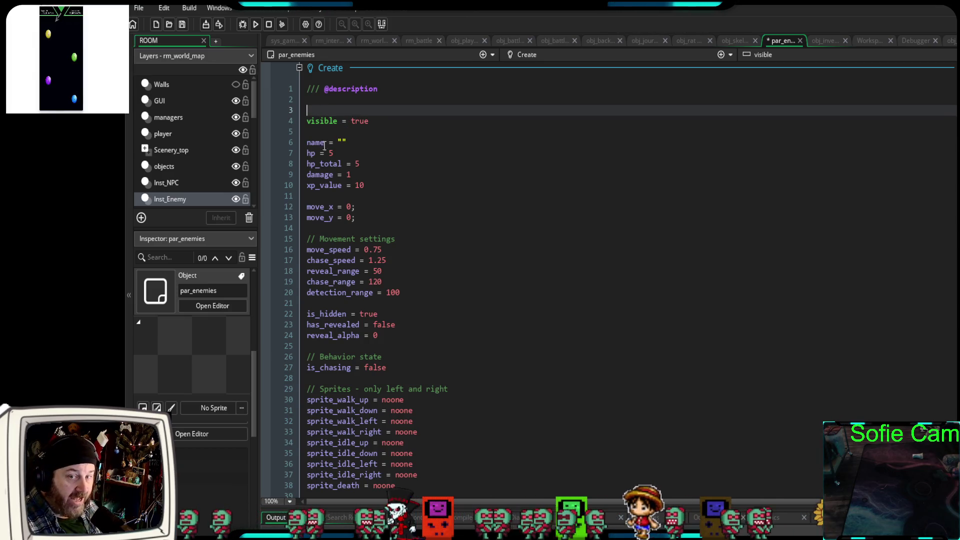
left_click(243, 25)
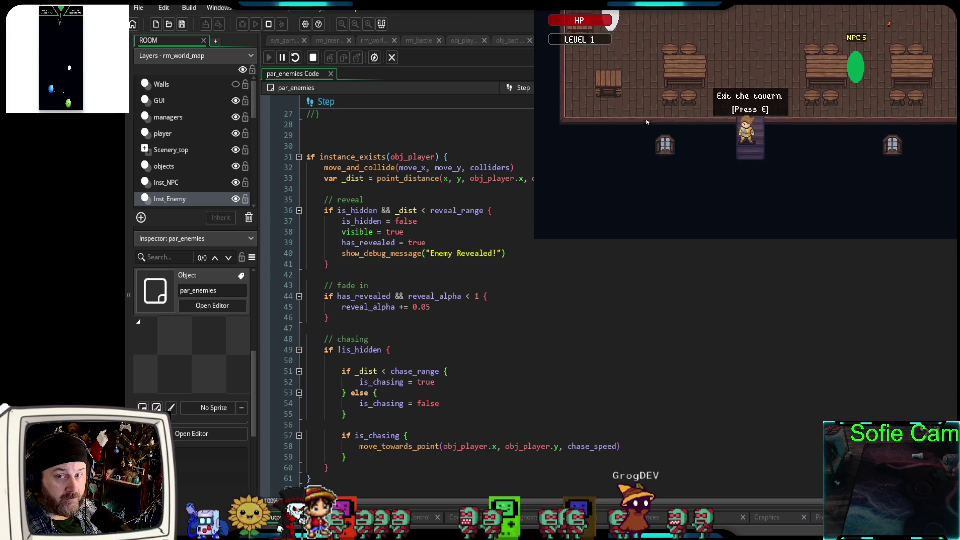
key("Down")
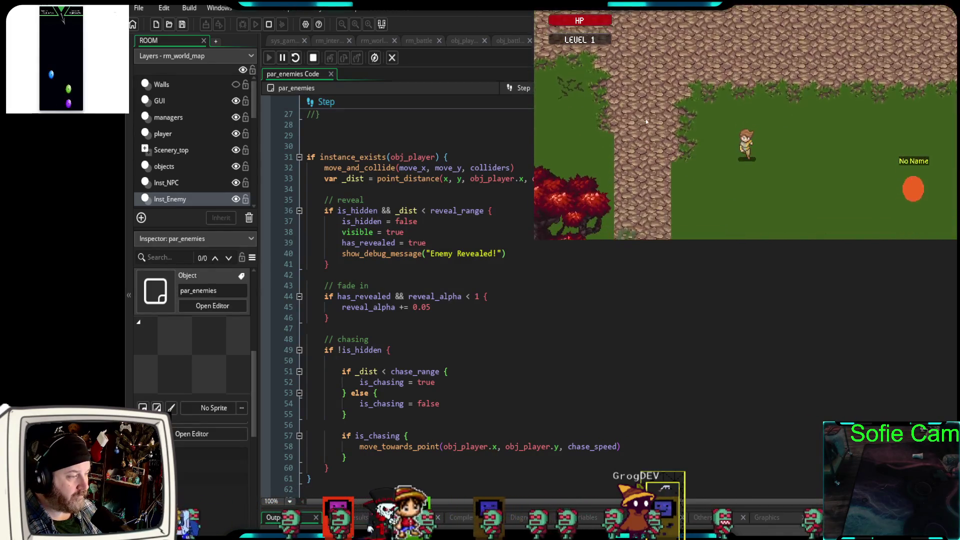
key("Left")
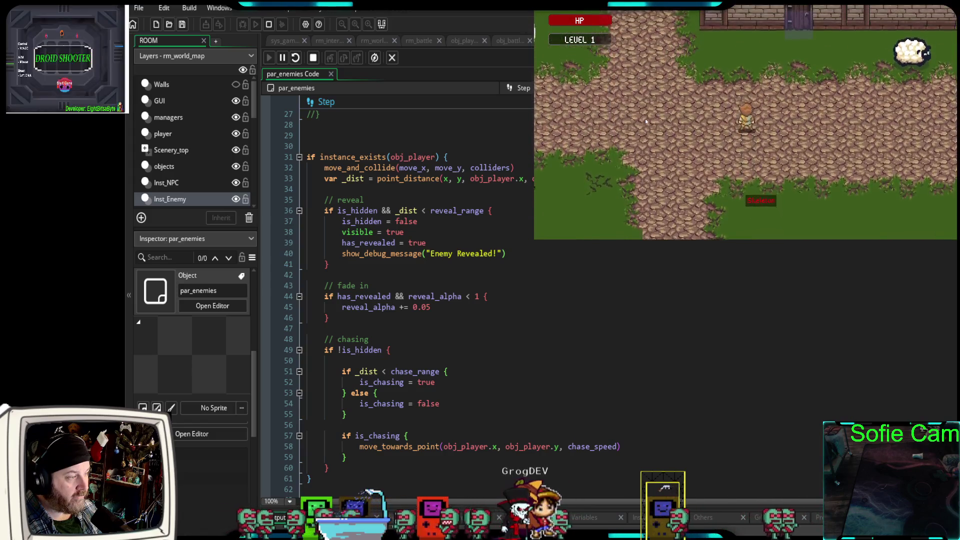
key("Left")
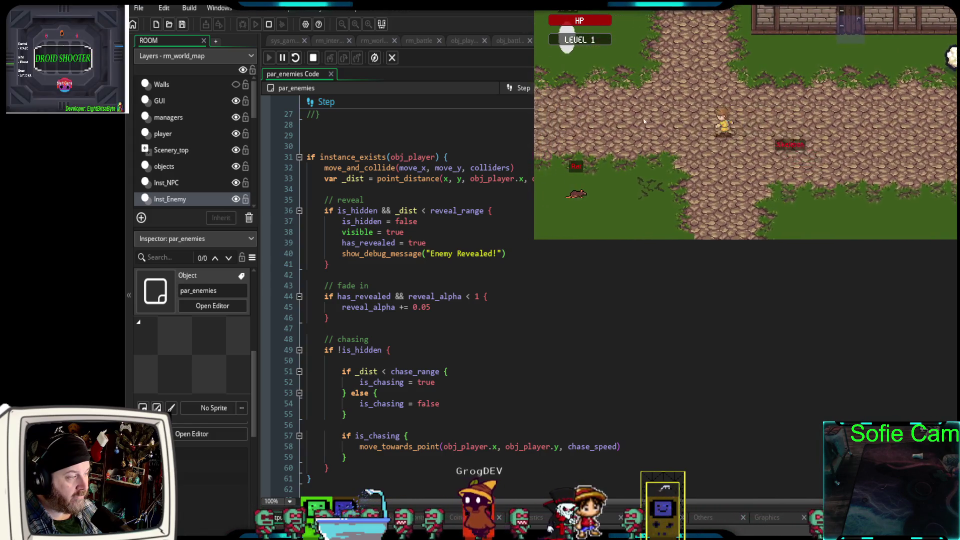
key("Right")
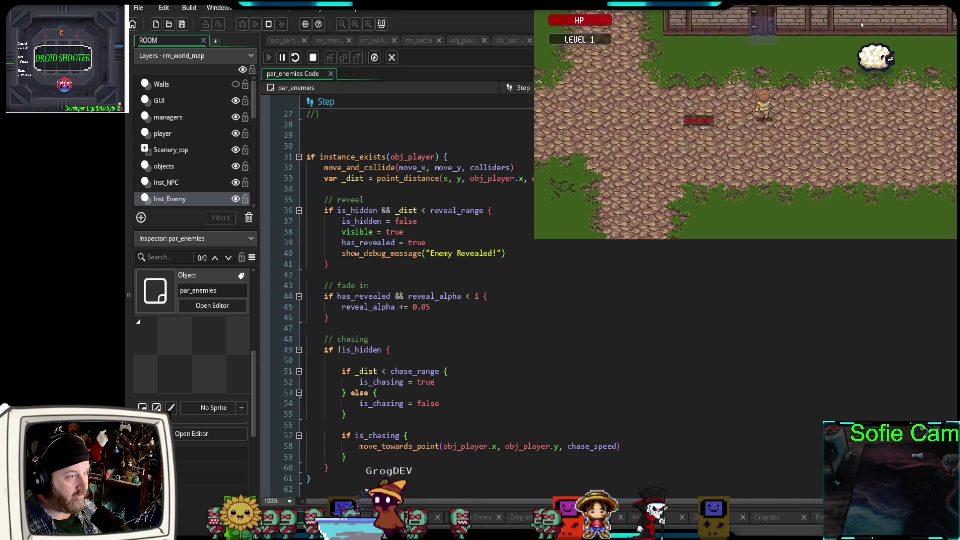
key("Up")
key("Down")
key("Left")
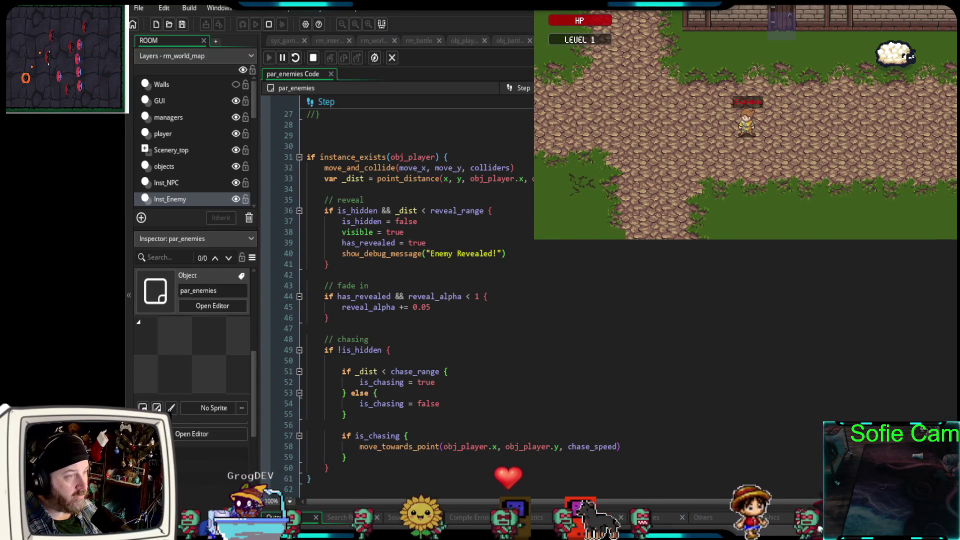
key("alt+Tab")
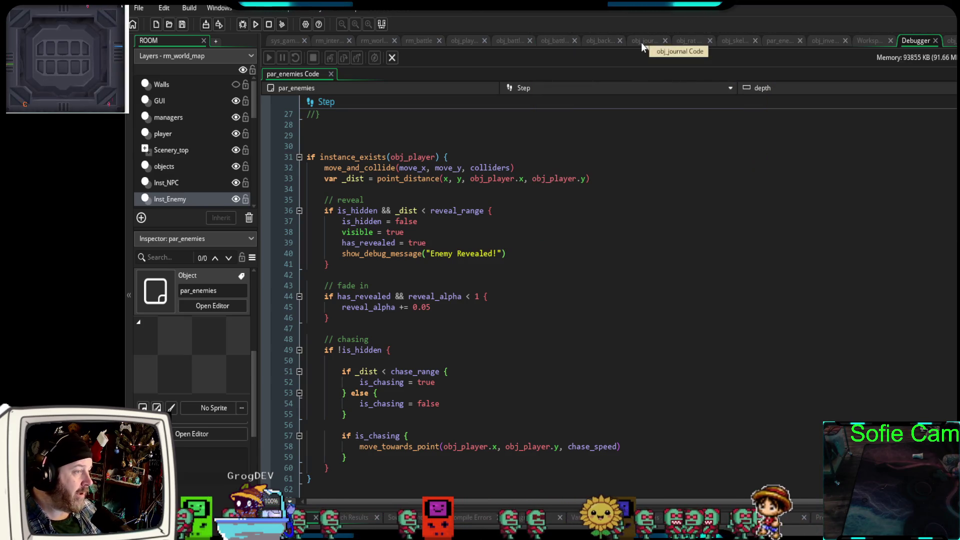
Delete lines 12–24 of obj_skeleton's Create event: the commented-out speed, range and reveal variables.
left_click(735, 41)
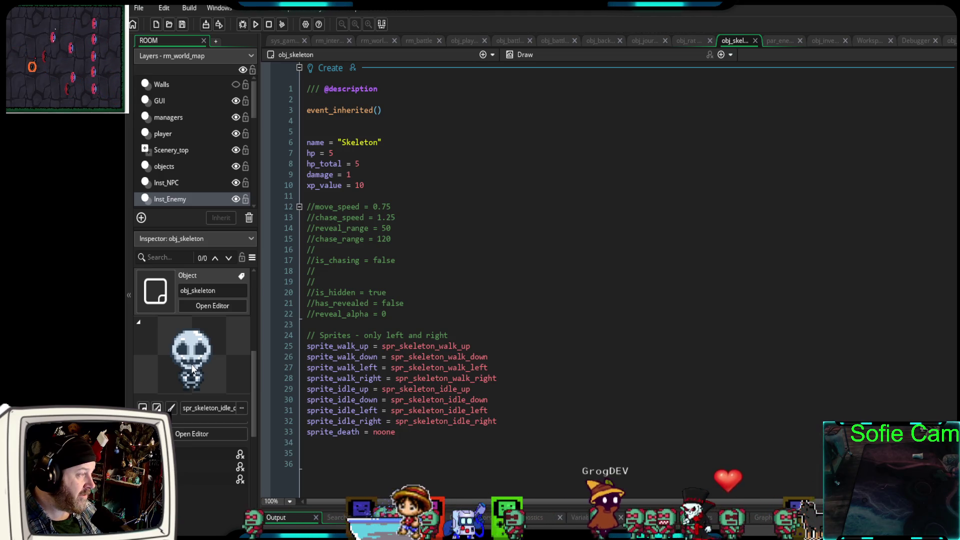
left_click(498, 296)
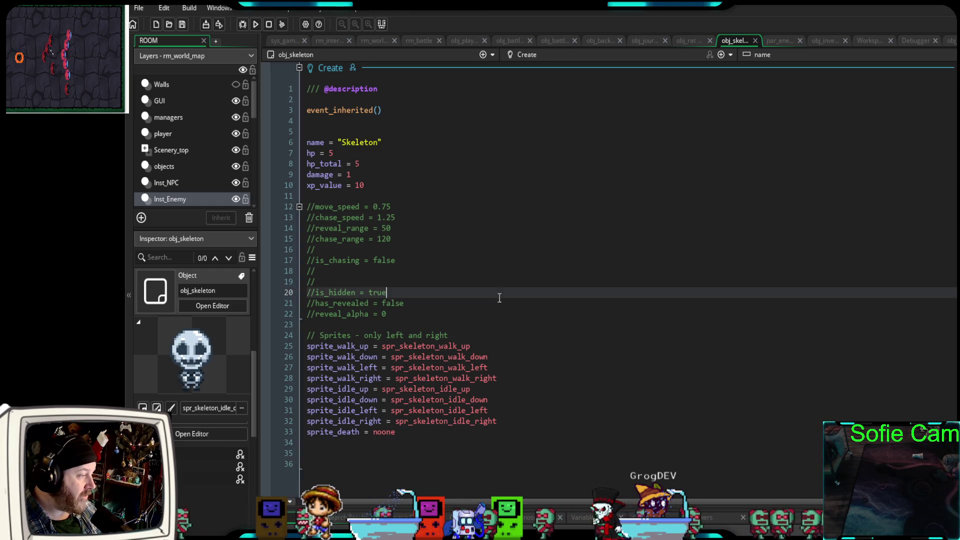
scroll(499, 297, "down", 2)
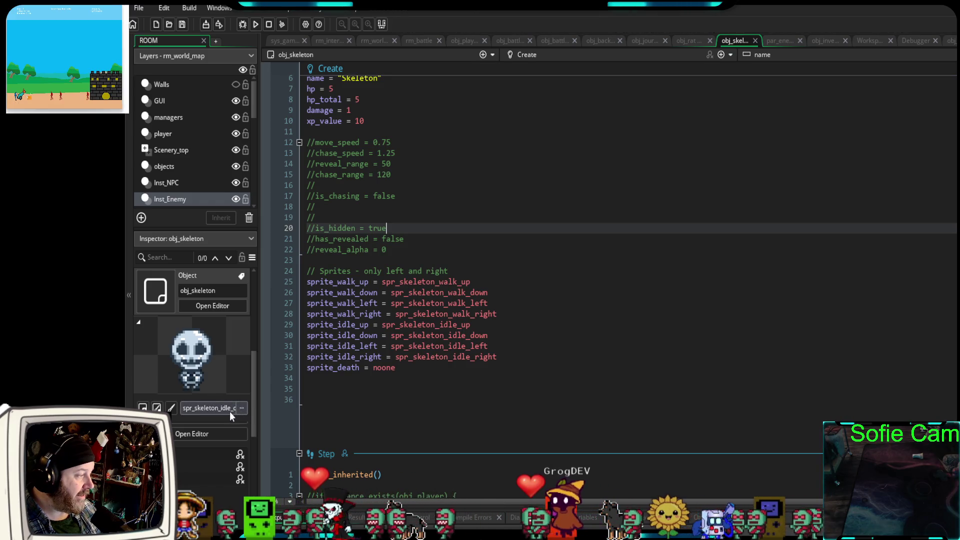
mouse_move(260, 383)
left_mouse_down()
mouse_move(299, 381)
mouse_move(267, 381)
left_mouse_up()
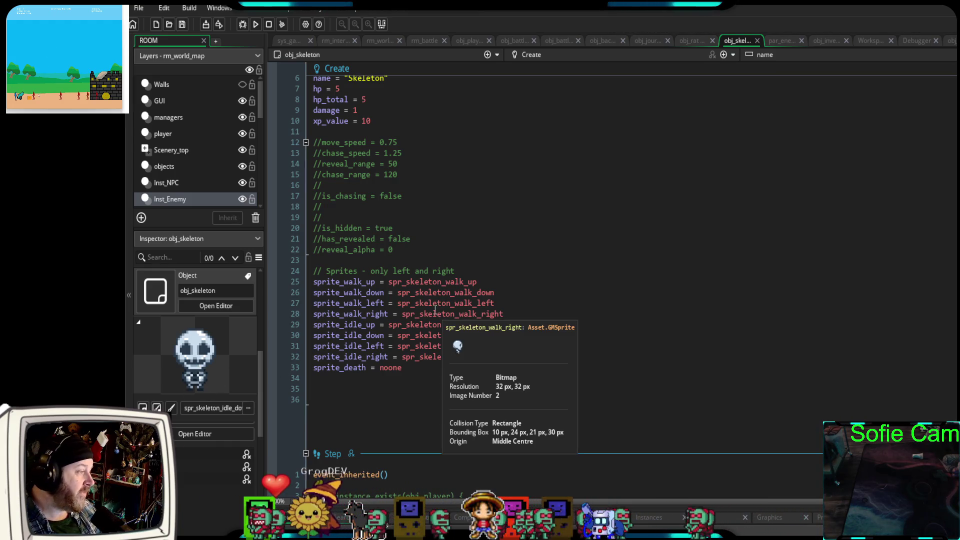
scroll(432, 310, "up", 2)
scroll(429, 310, "down", 2)
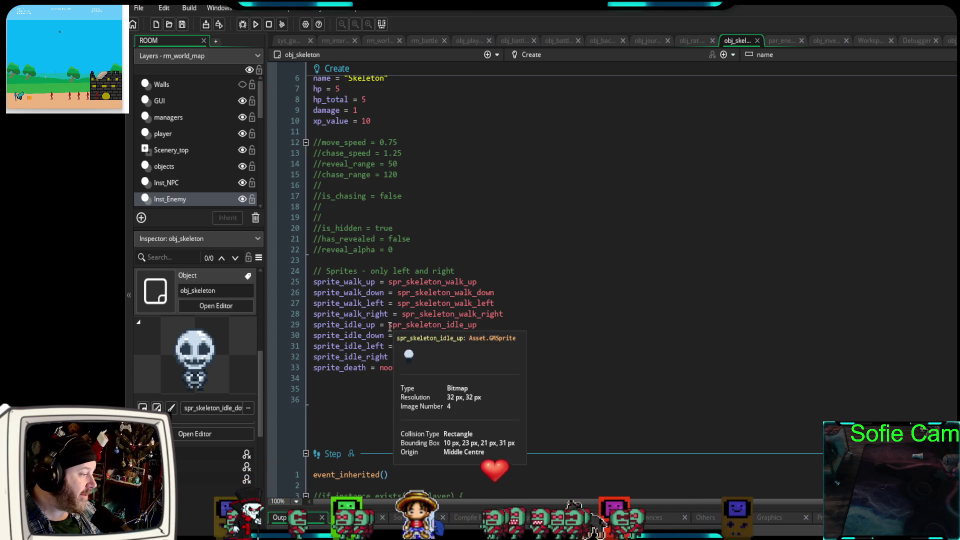
scroll(390, 327, "down", 5)
scroll(390, 328, "up", 8)
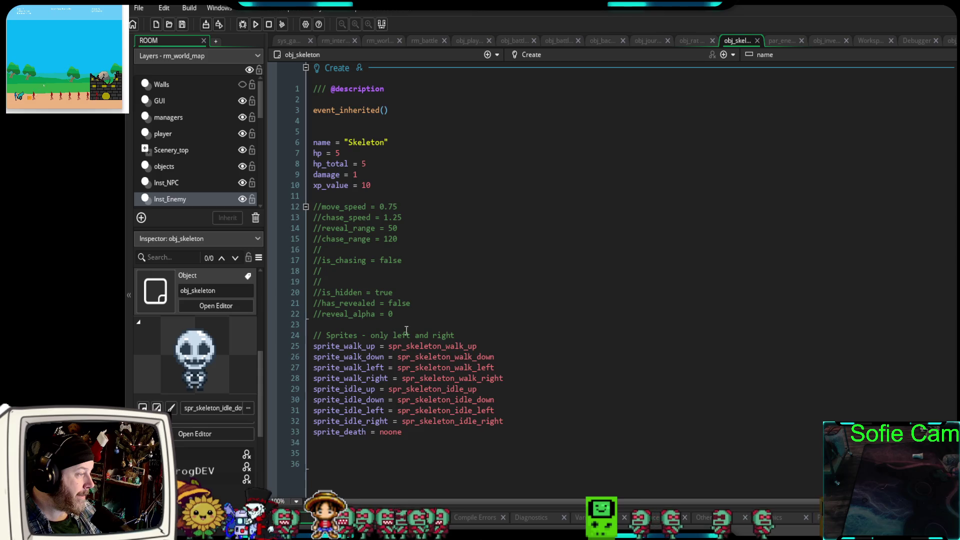
mouse_move(460, 335)
left_mouse_down()
mouse_move(353, 303)
mouse_move(350, 235)
mouse_move(313, 207)
left_mouse_up()
left_click(365, 326)
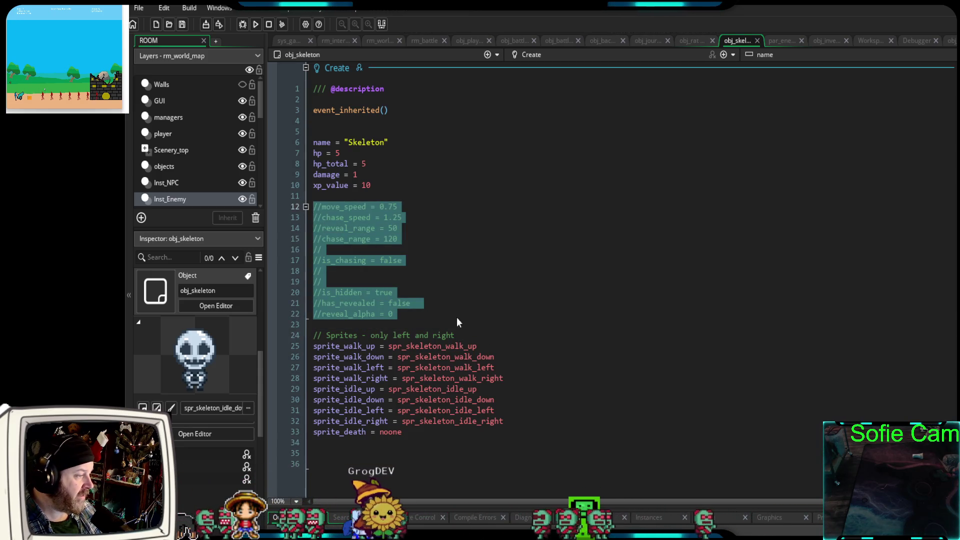
left_click_drag(463, 334, 303, 208)
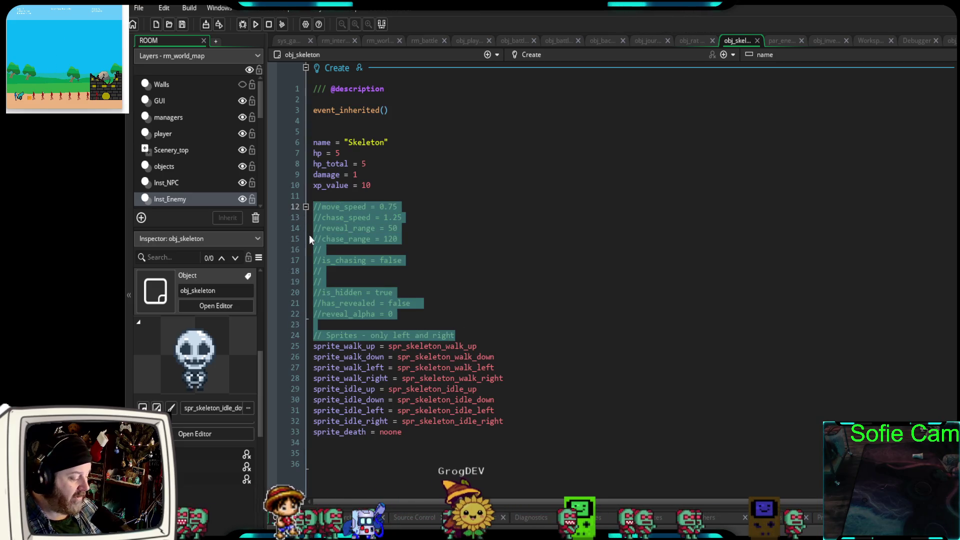
key("Delete")
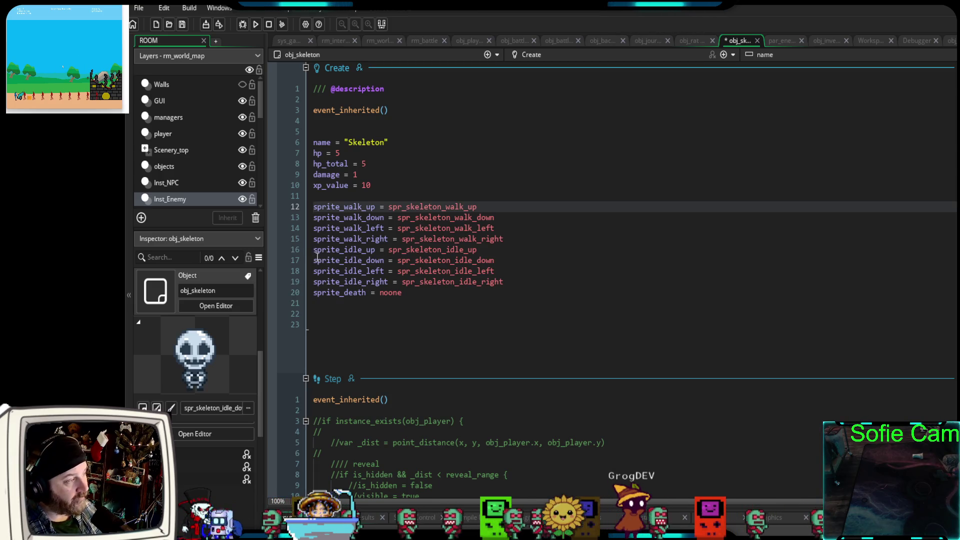
Inspect the sprite_index and mask_index lines 41–42 in the par_enemies code.
left_click(781, 42)
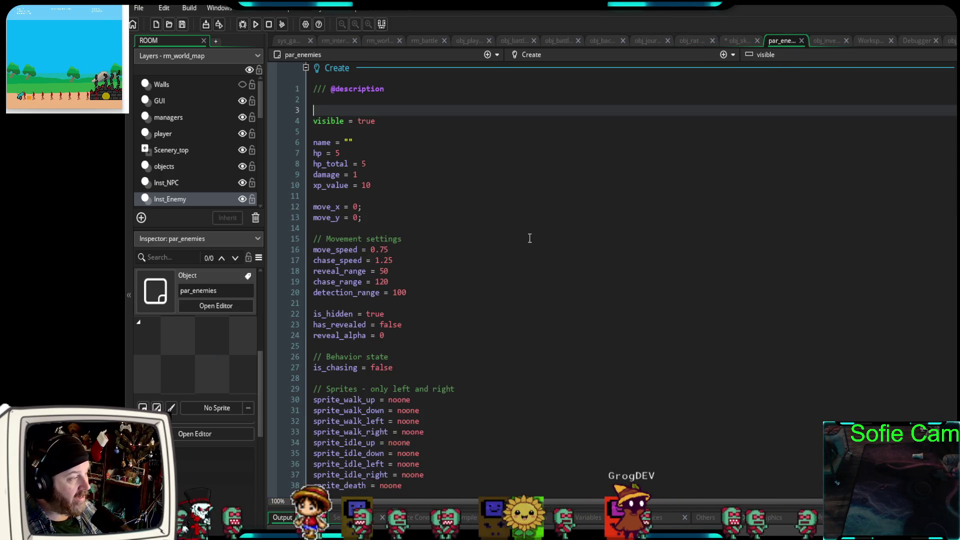
scroll(528, 244, "down", 6)
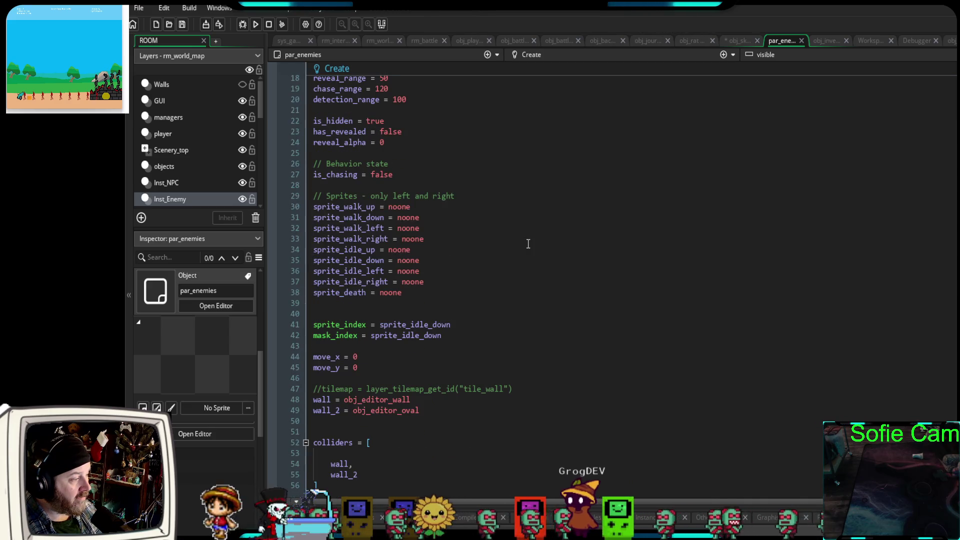
left_click_drag(450, 334, 296, 328)
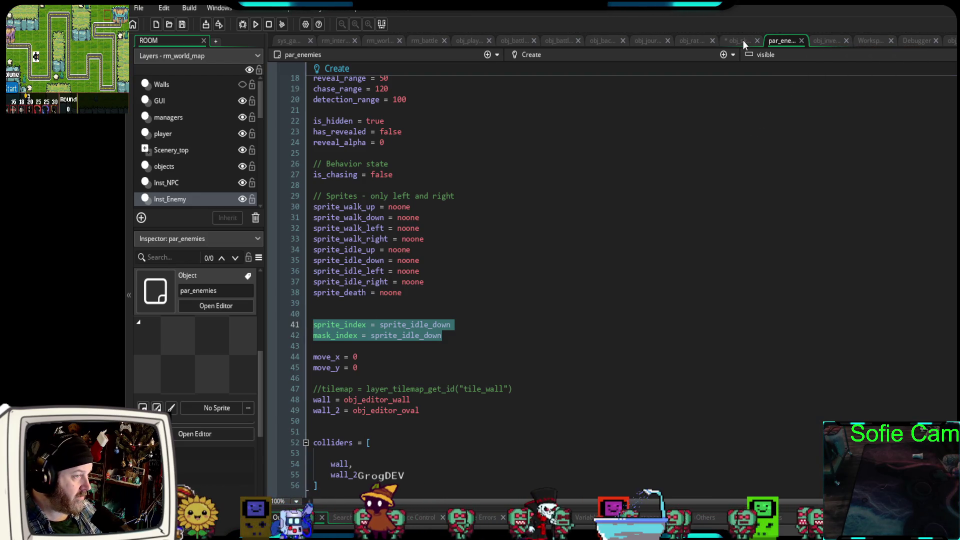
left_click(360, 309)
mouse_move(441, 336)
left_mouse_down()
mouse_move(313, 335)
mouse_move(300, 322)
left_mouse_up()
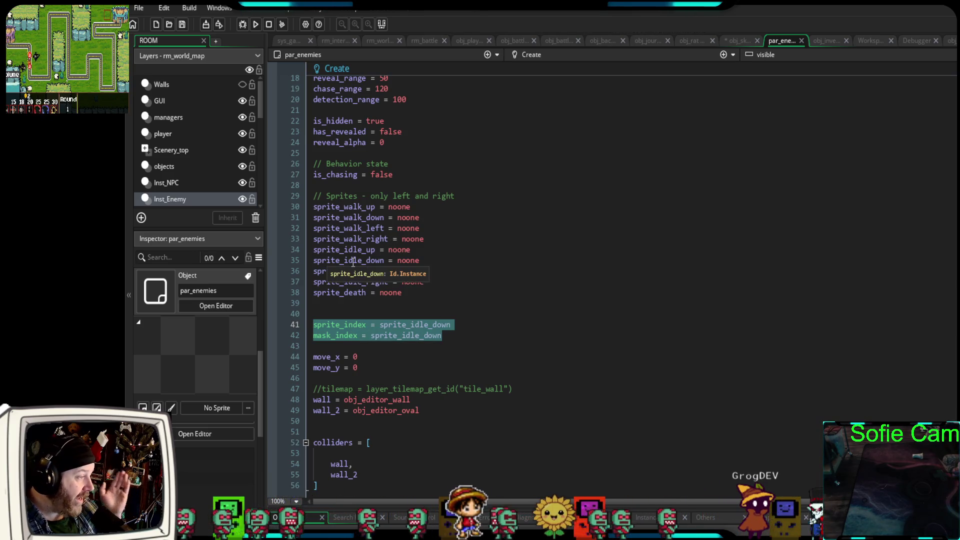
Compare sprite_idle_down on par_enemies line 35 with its assignment on obj_skeleton line 17.
left_click_drag(388, 261, 313, 260)
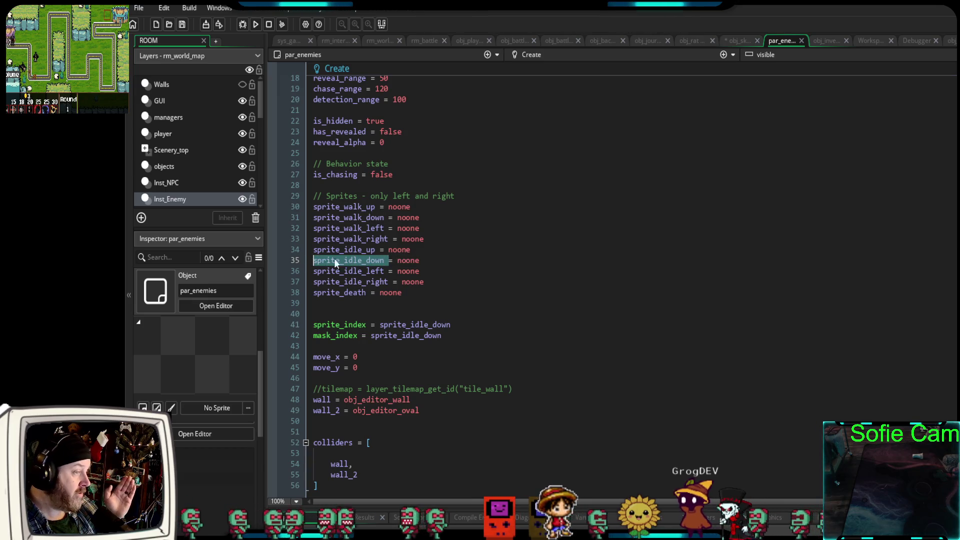
left_click(740, 41)
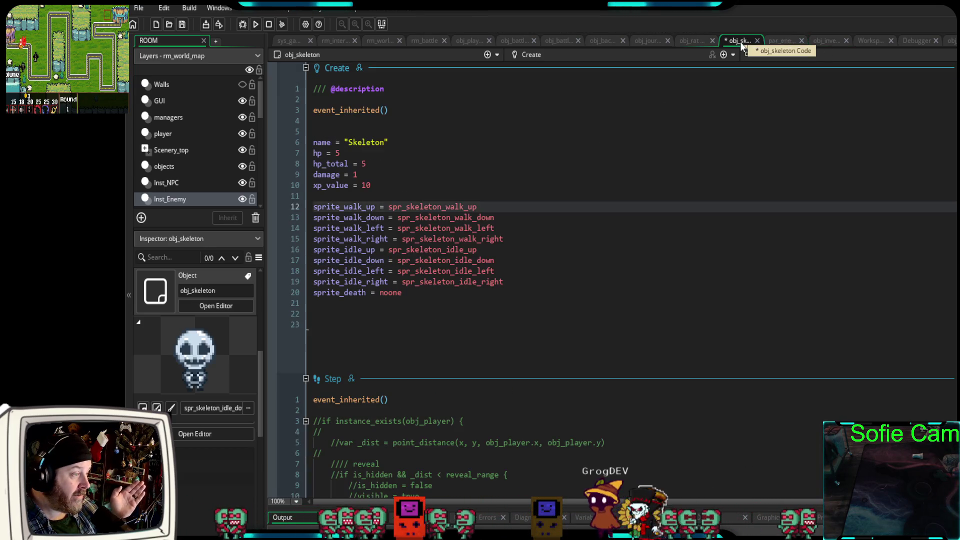
left_click_drag(520, 259, 303, 264)
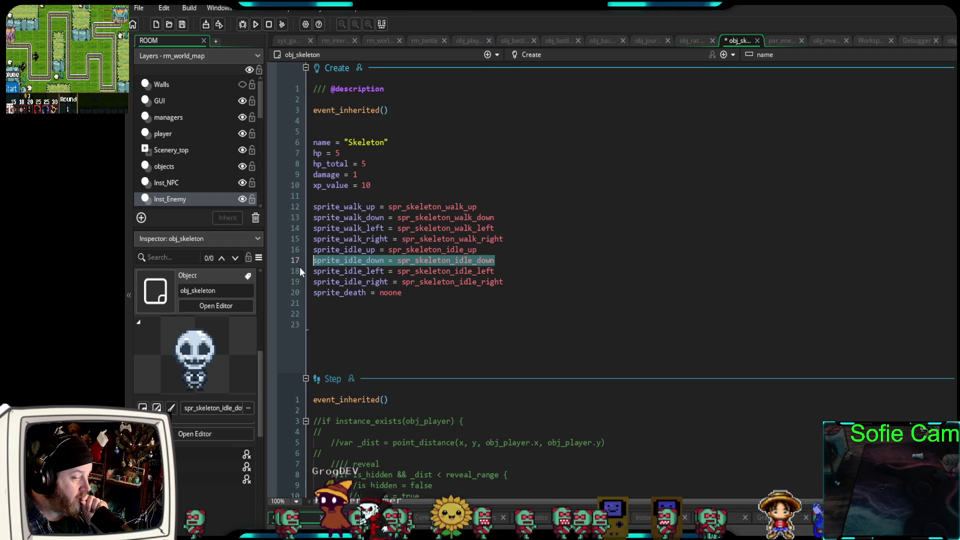
left_click(555, 292)
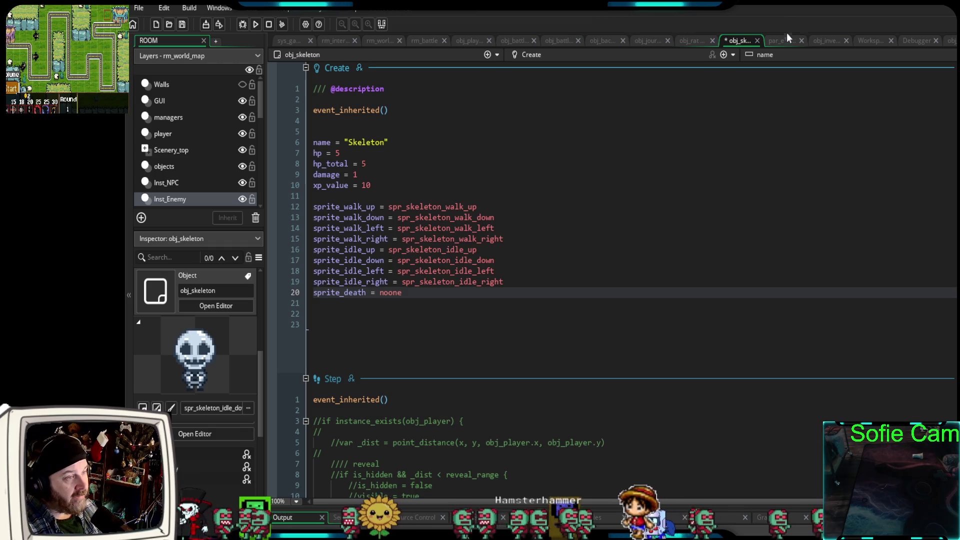
Go back to par_enemies and select the fixed alpha value in draw_set_alpha(1) on line 14 of the Draw event.
left_click(782, 41)
scroll(579, 217, "down", 18)
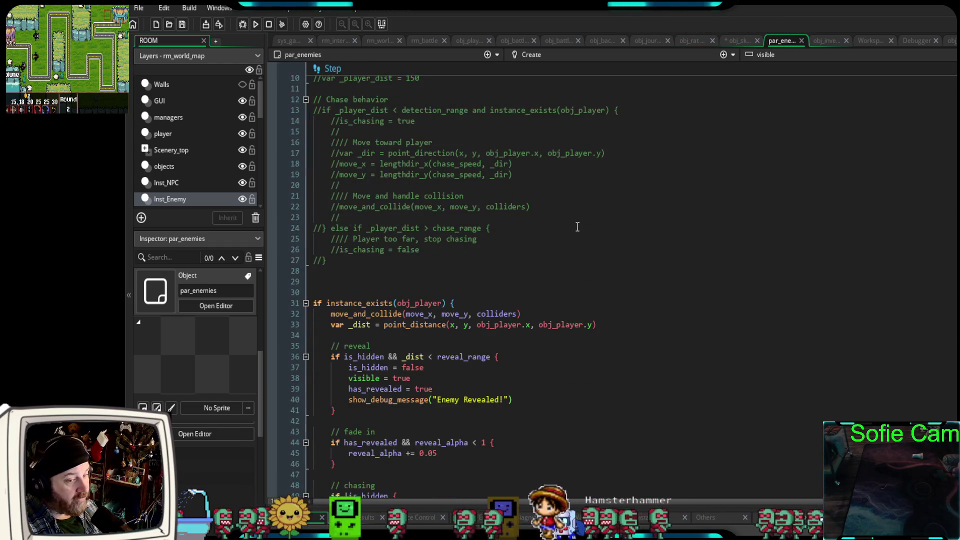
scroll(576, 227, "down", 2)
scroll(577, 225, "down", 2)
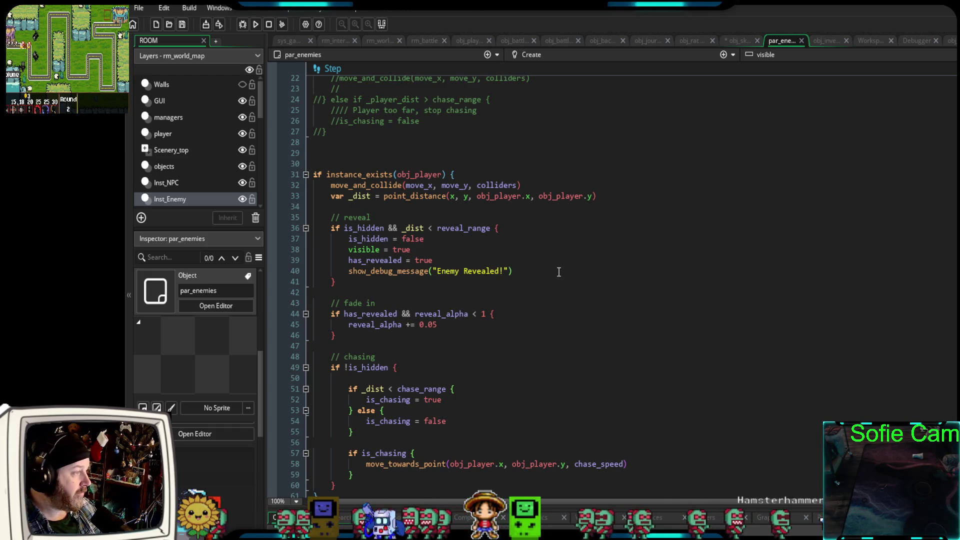
scroll(553, 271, "up", 8)
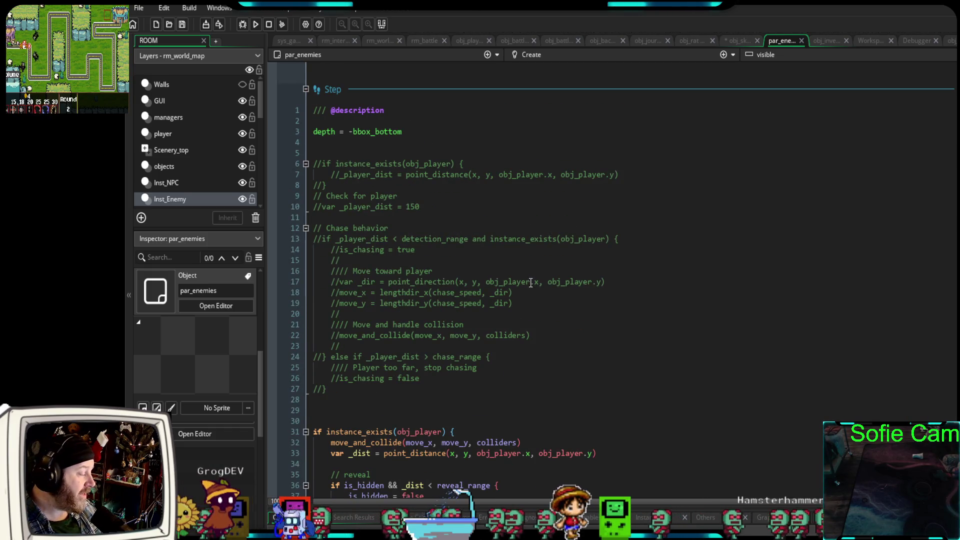
scroll(530, 282, "down", 20)
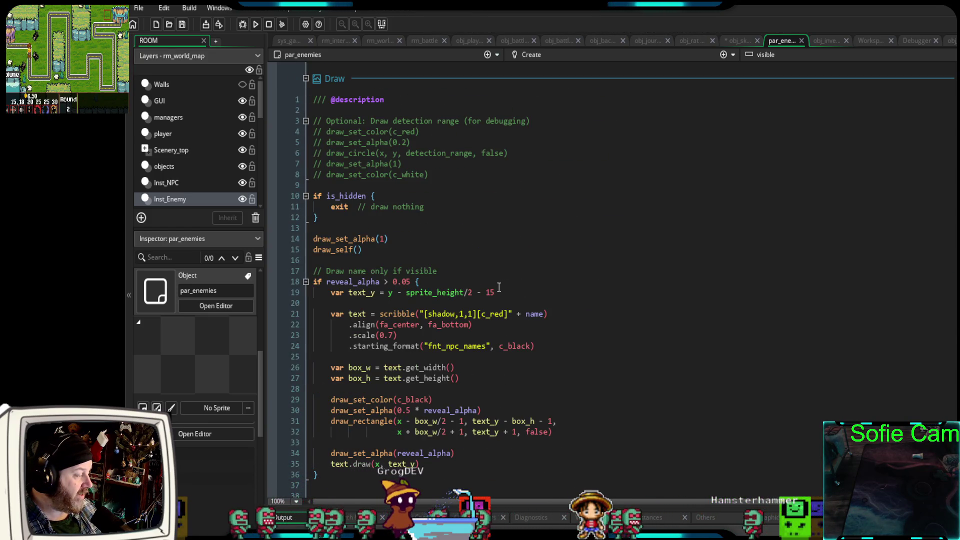
double_click(383, 239)
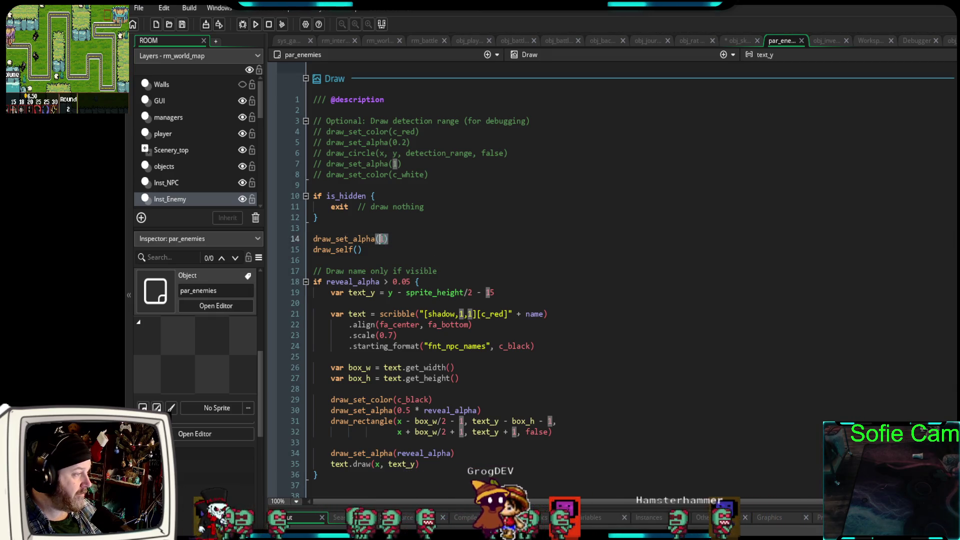
Replace the 1 in draw_set_alpha on line 14 with reveal_alpha, before draw_self().
type("reveal_a")
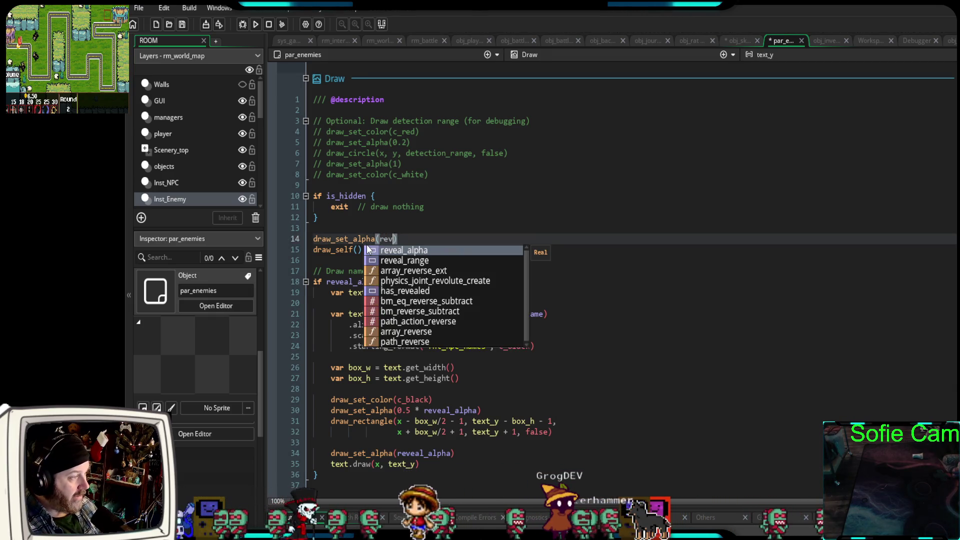
key("Return")
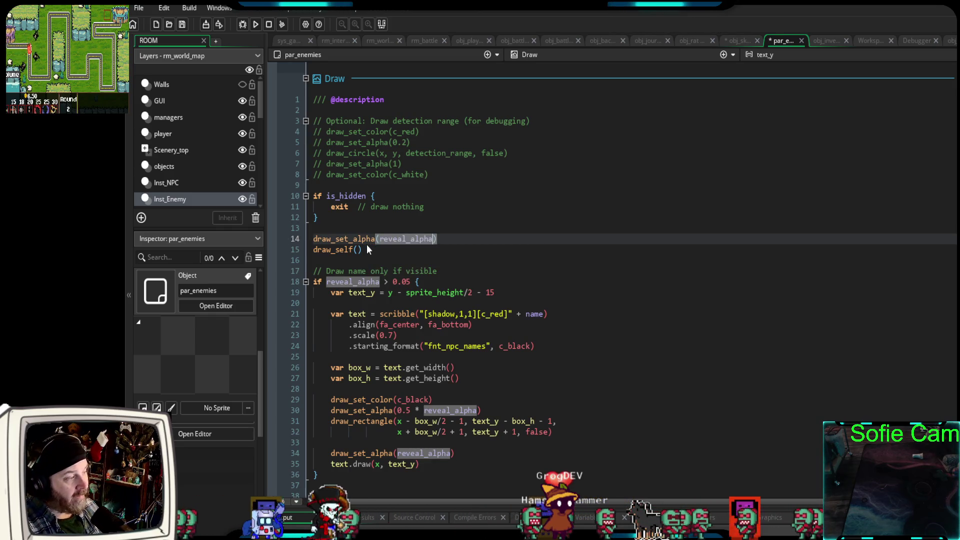
key("Down")
key("Down")
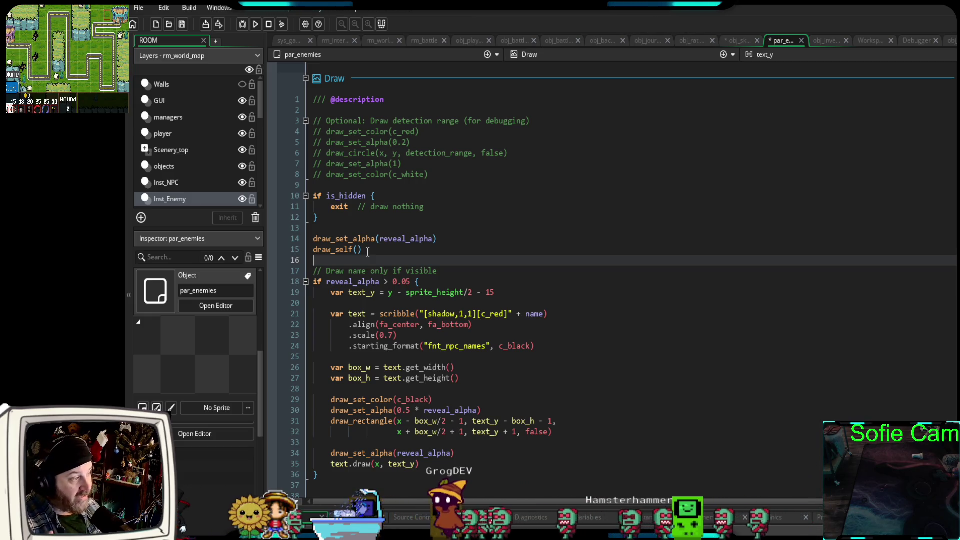
left_click_drag(362, 249, 314, 253)
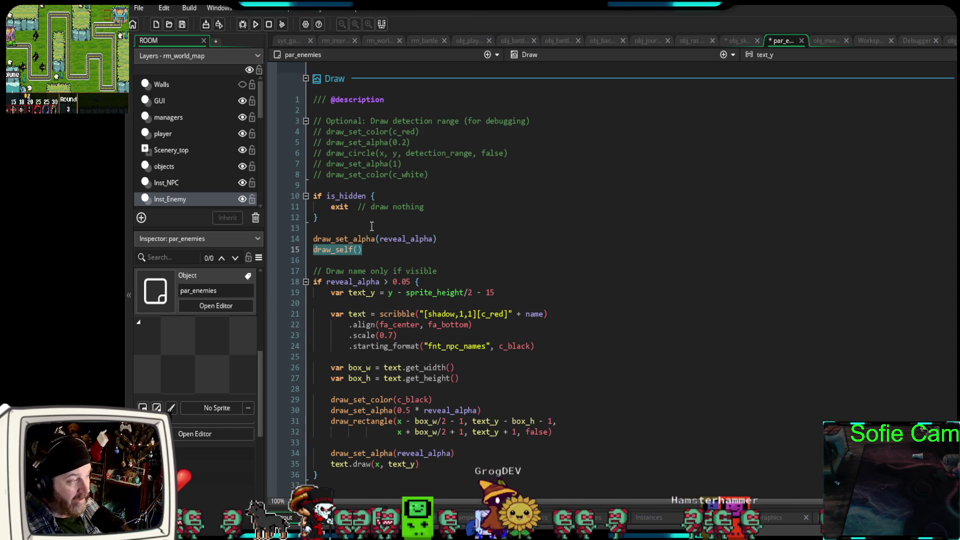
left_click(375, 252)
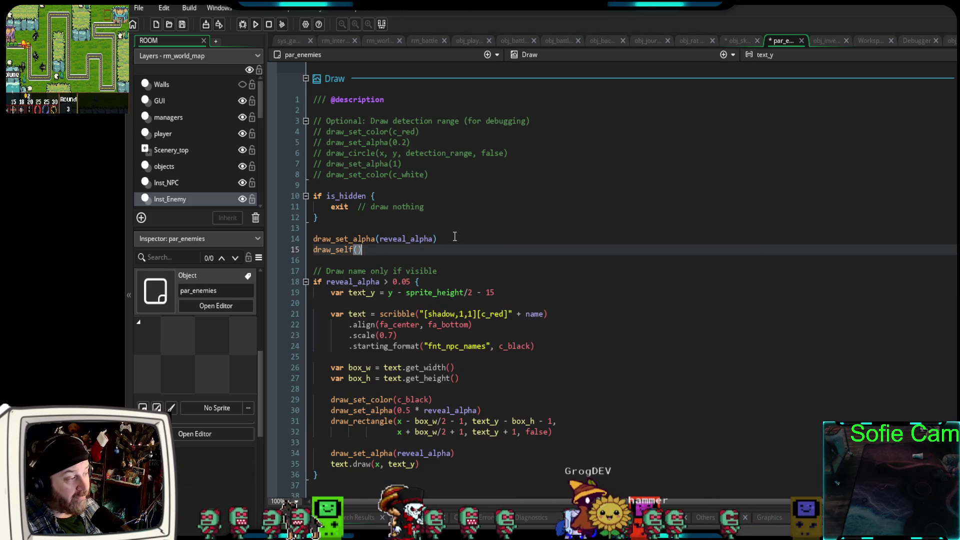
left_click_drag(456, 236, 299, 241)
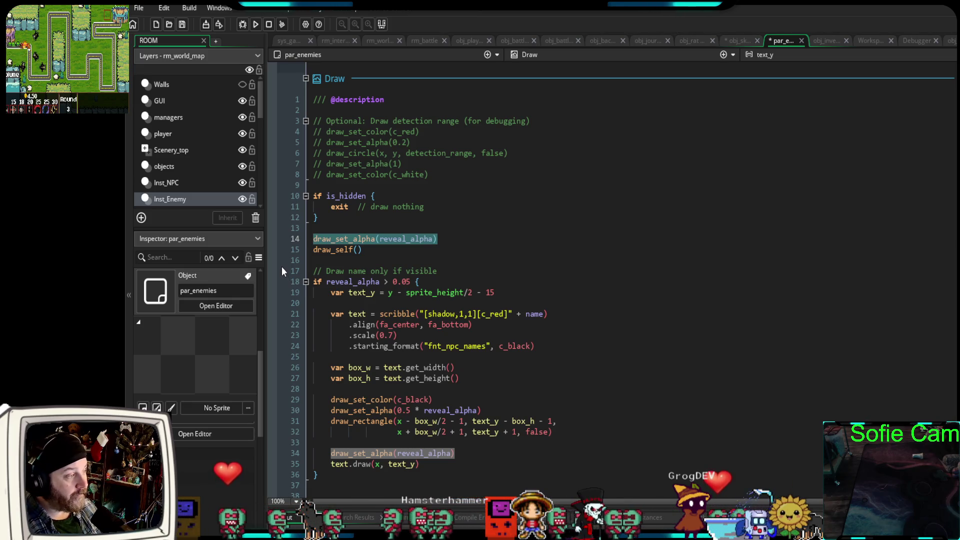
key("Down")
key("Down")
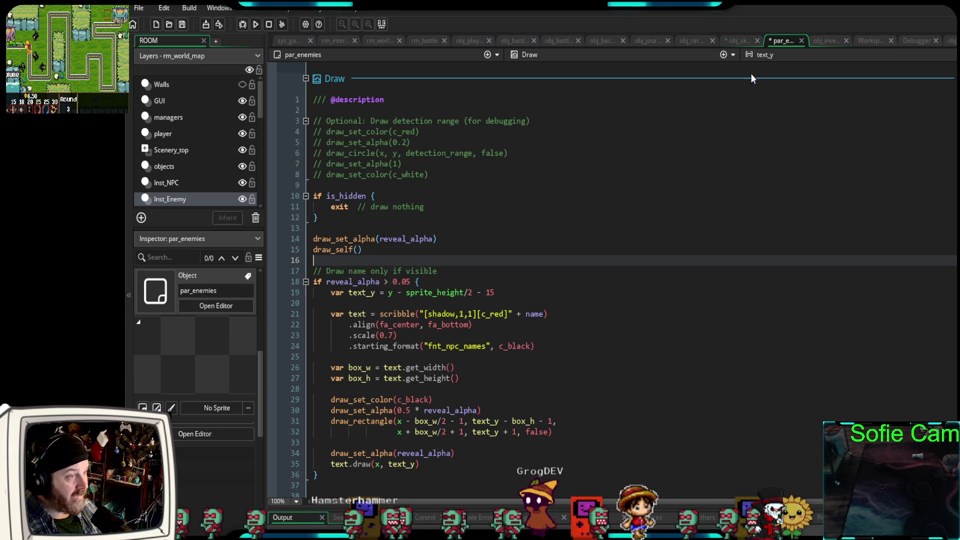
left_click(739, 41)
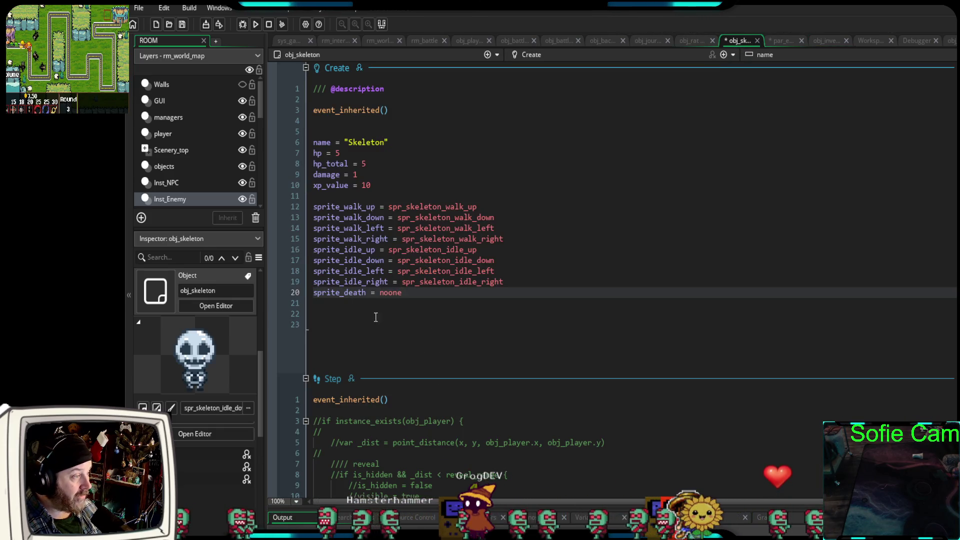
Select and review obj_skeleton's Create code from line 4 down.
left_click(422, 319)
left_click_drag(422, 318, 287, 119)
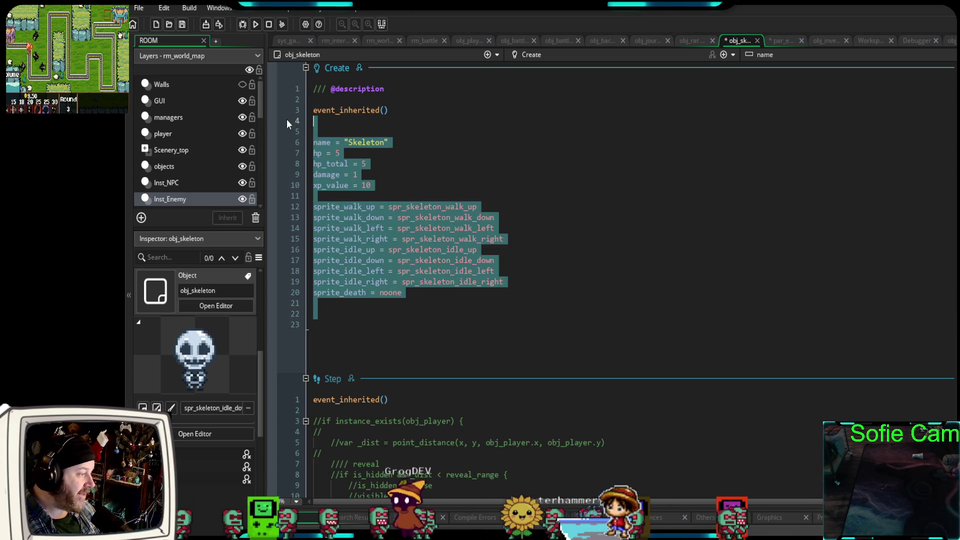
scroll(436, 322, "down", 2)
scroll(435, 323, "down", 20)
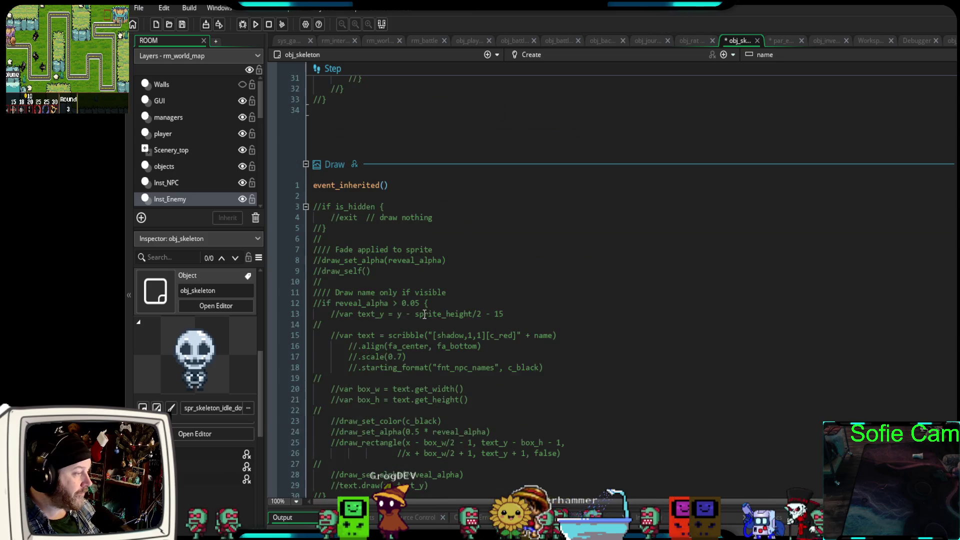
scroll(415, 316, "up", 10)
scroll(415, 317, "up", 15)
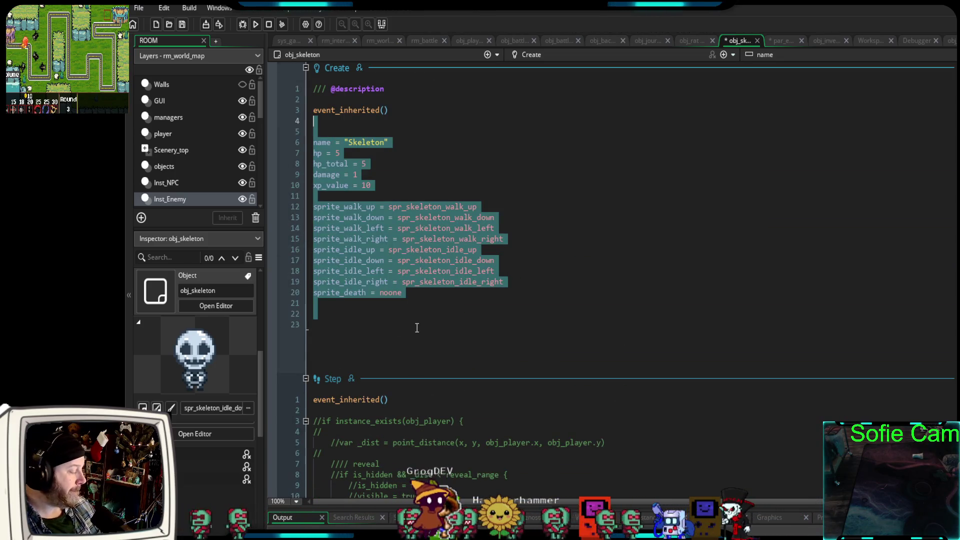
scroll(413, 330, "down", 6)
scroll(413, 330, "down", 14)
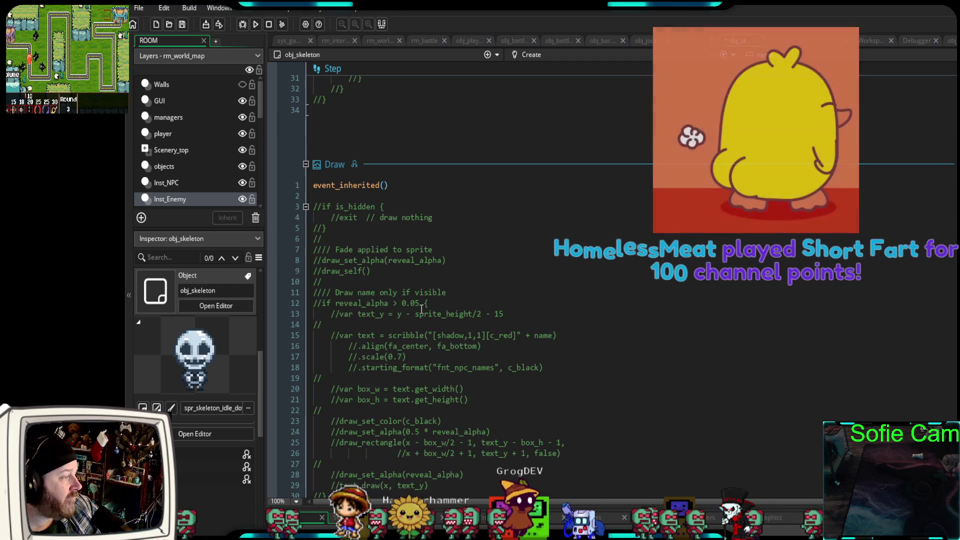
scroll(415, 307, "down", 4)
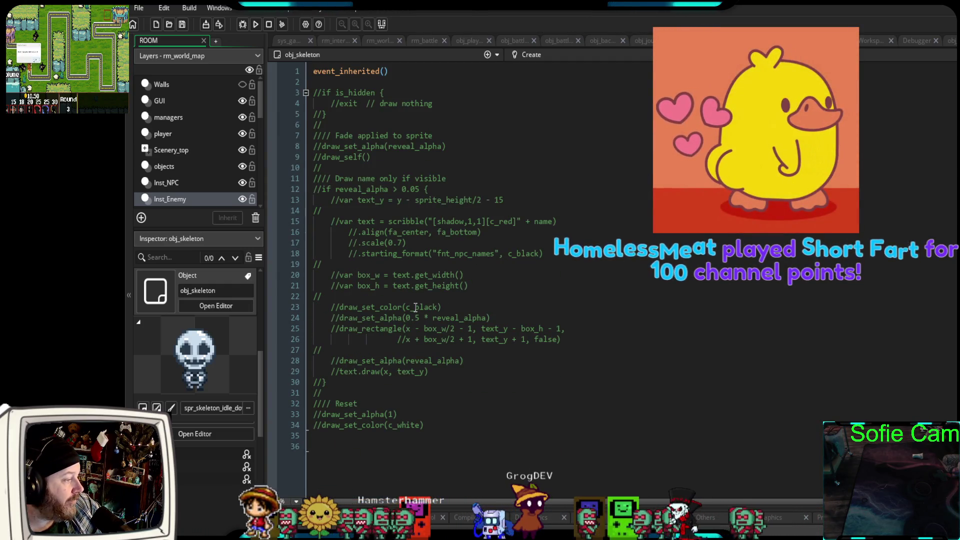
scroll(414, 308, "up", 12)
scroll(415, 308, "up", 12)
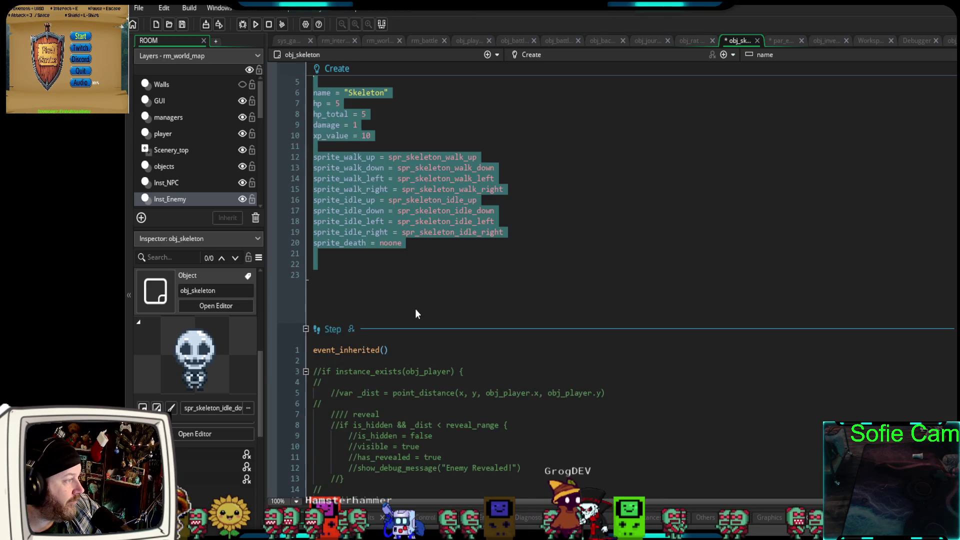
Set obj_skeleton's Parent from par_enemies to None.
scroll(415, 313, "down", 10)
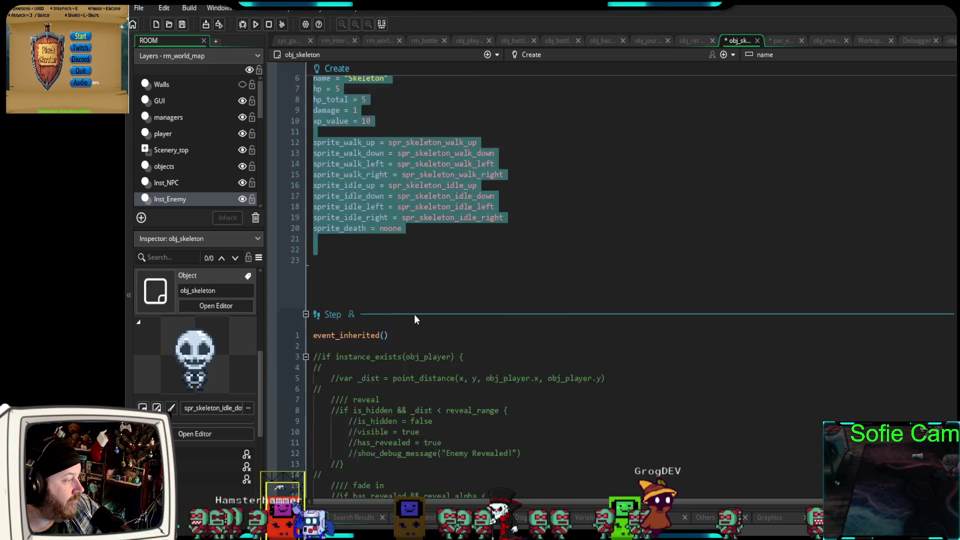
scroll(185, 439, "down", 2)
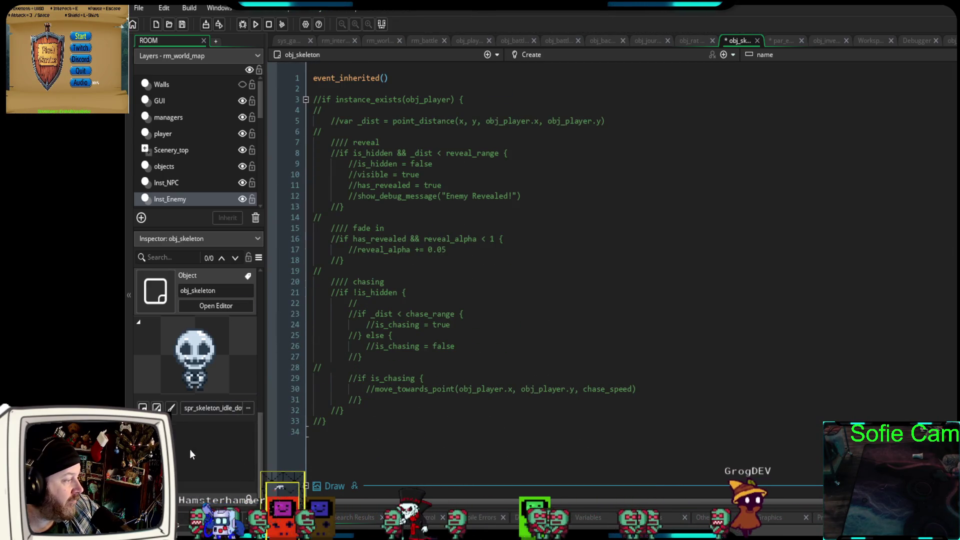
left_click(203, 500)
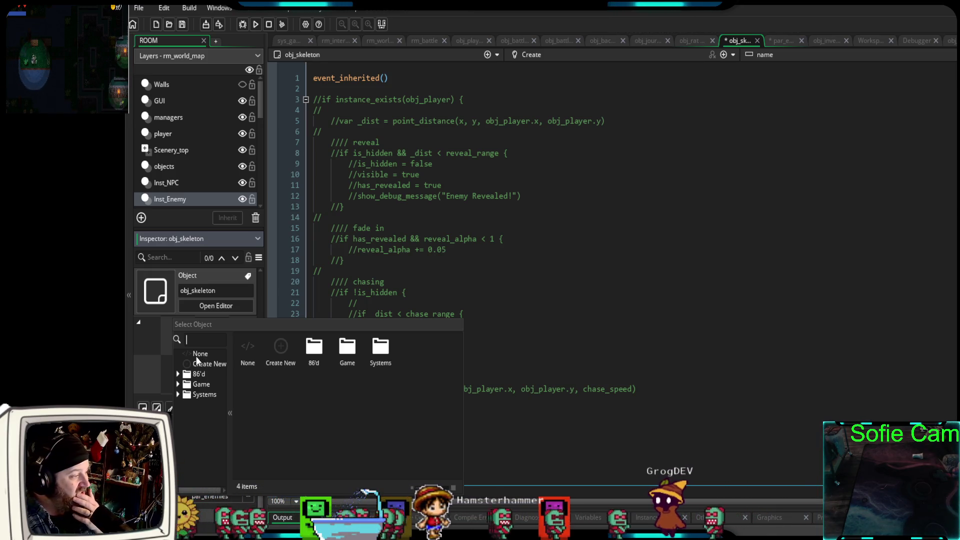
left_click(197, 356)
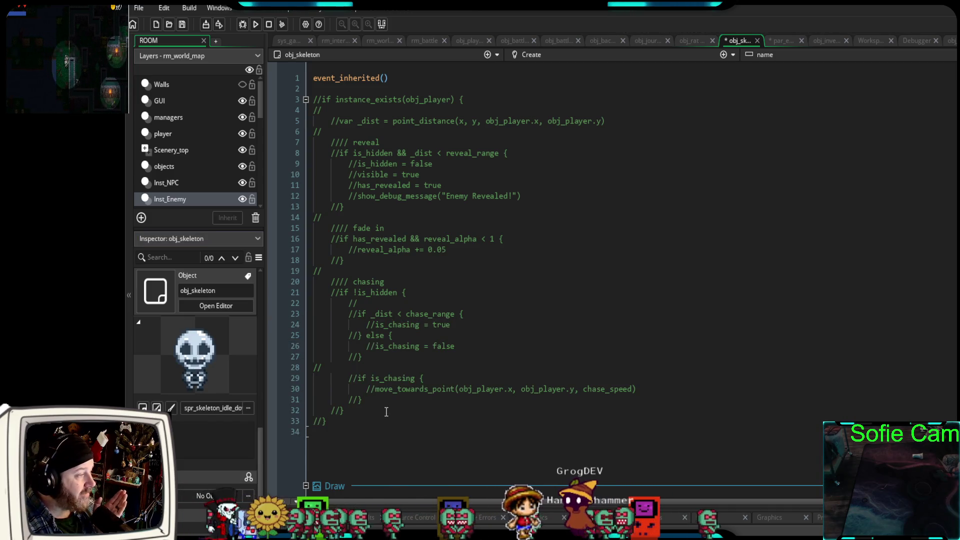
Uncomment obj_skeleton's Step event code.
left_click_drag(326, 421, 290, 100)
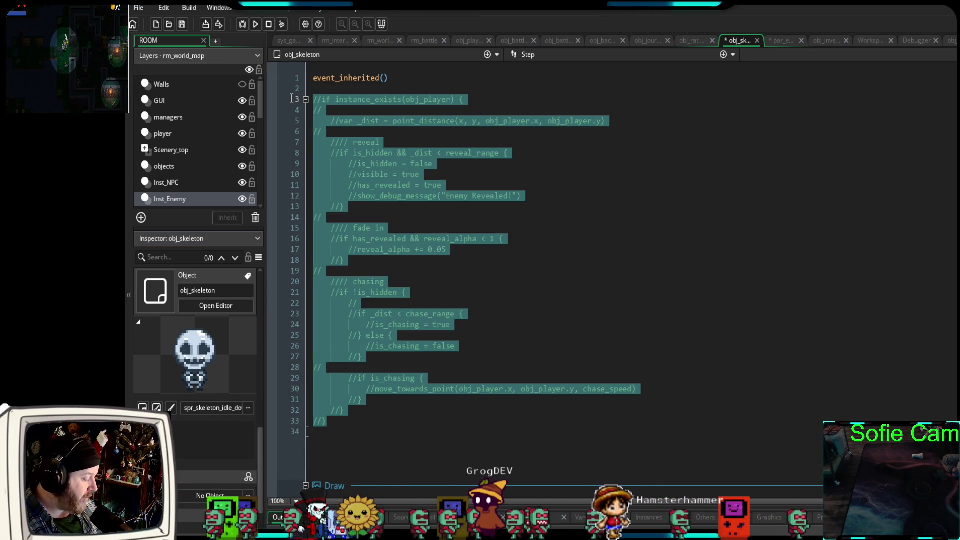
key("ctrl+shift+k")
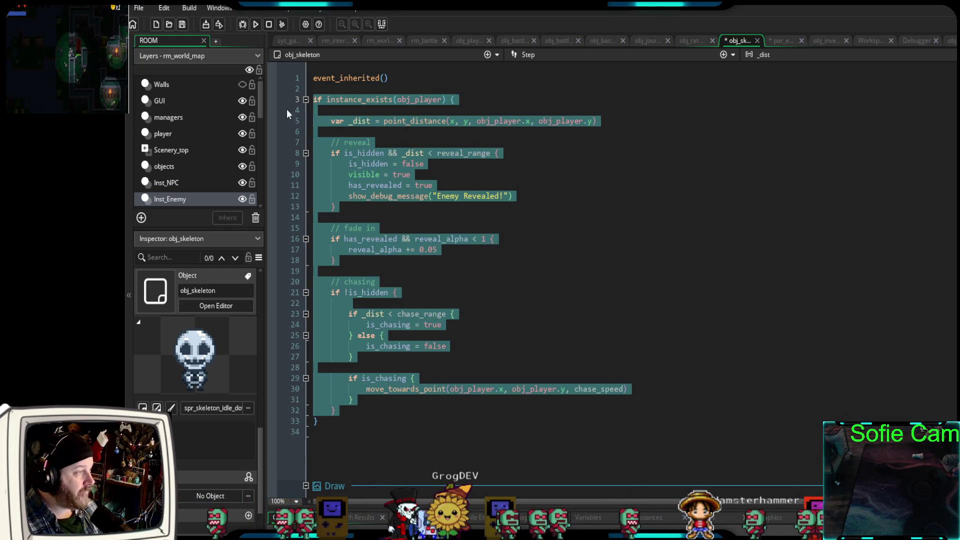
scroll(357, 193, "down", 2)
scroll(366, 203, "down", 10)
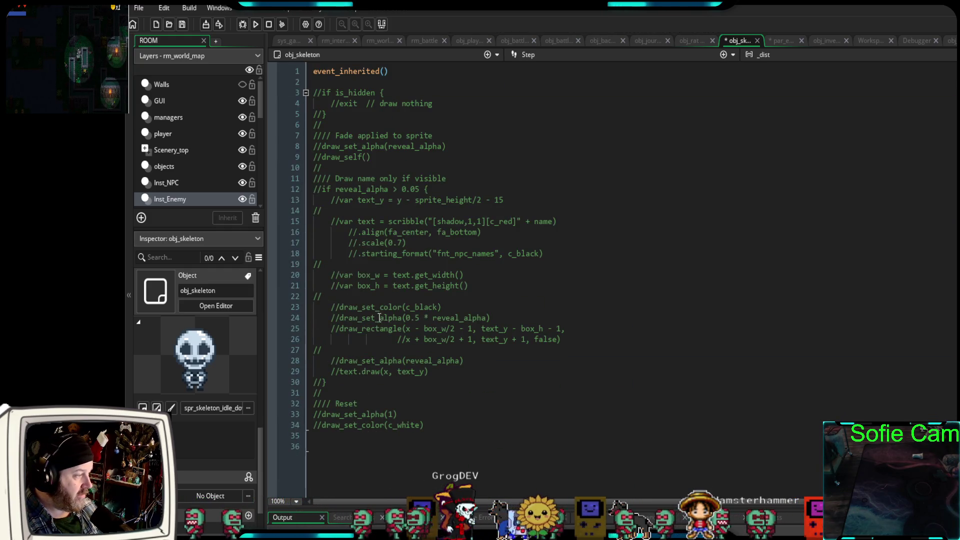
Uncomment the Draw event code, add draw_self() on line 2, and start a debug run.
mouse_move(428, 425)
left_mouse_down()
mouse_move(404, 403)
mouse_move(283, 100)
left_mouse_up()
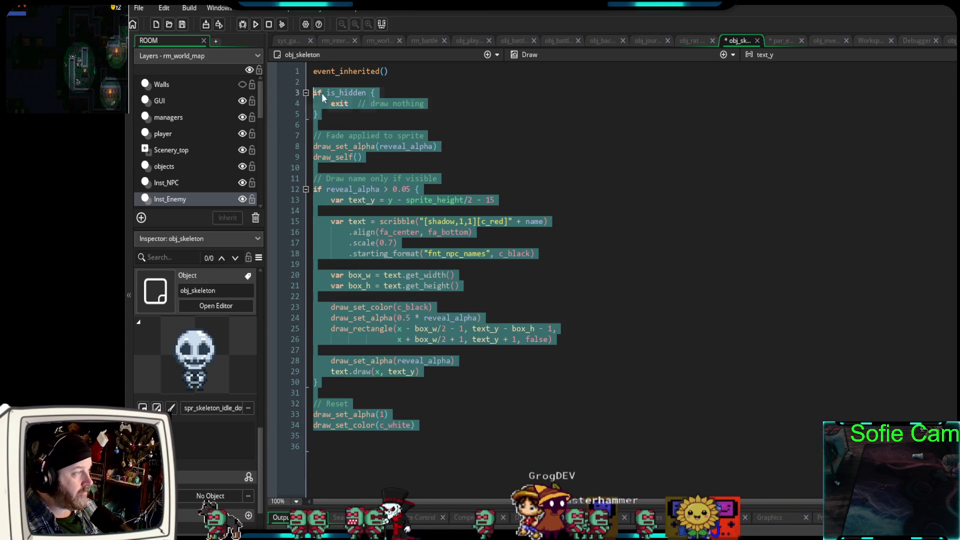
key("ctrl+shift+k")
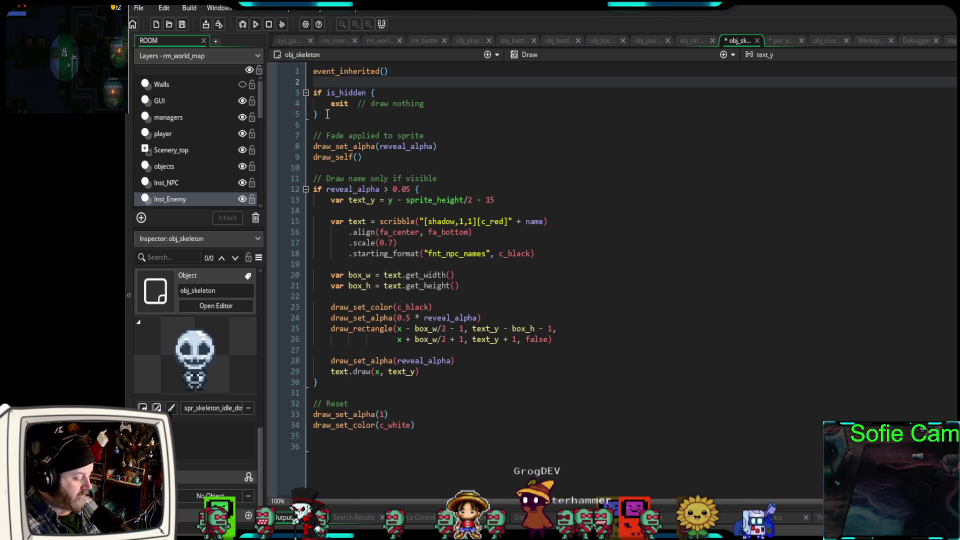
type("draw")
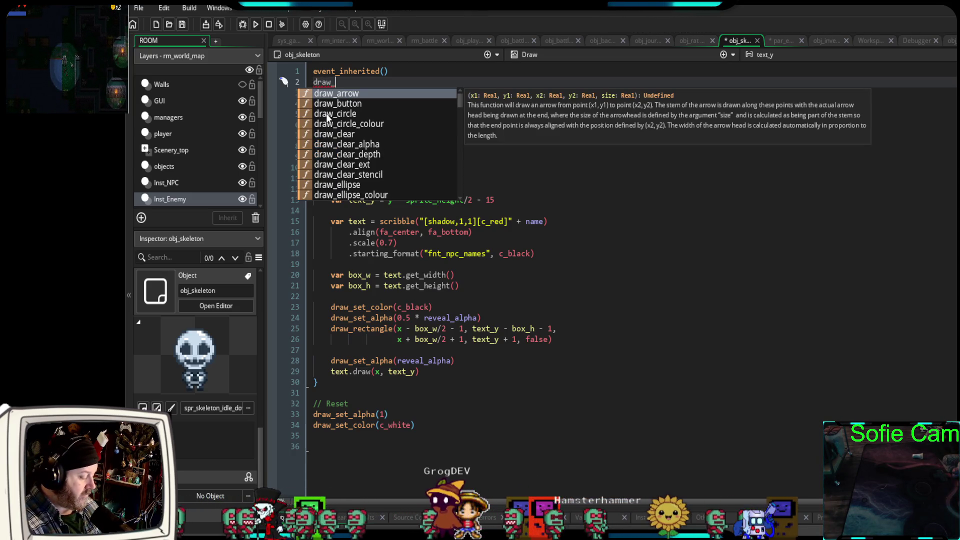
type("_self")
key("Return")
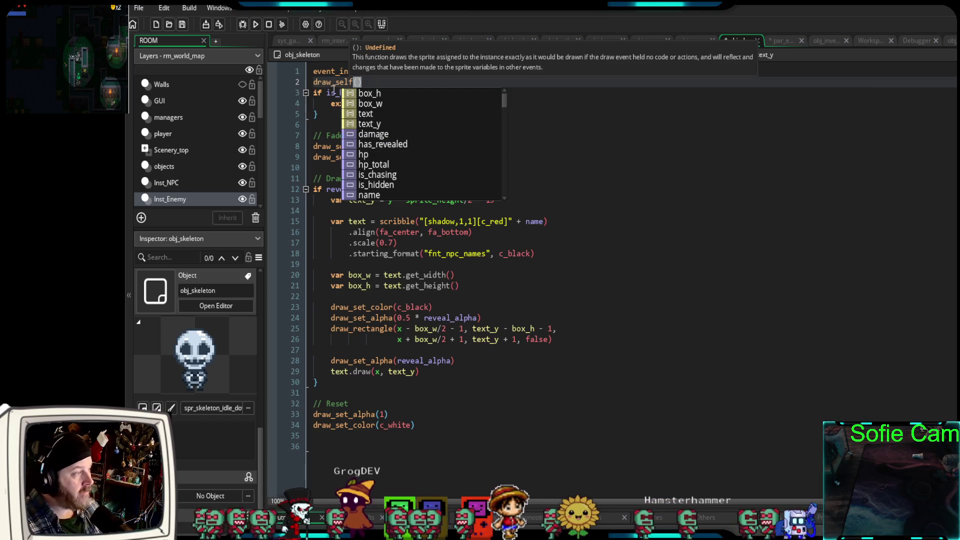
key("Escape")
left_click(407, 83)
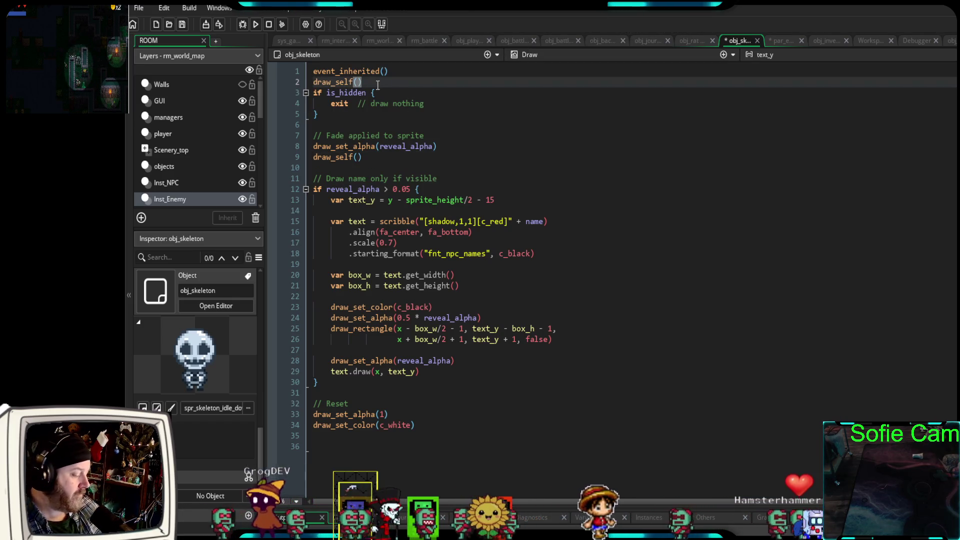
key("Return")
scroll(410, 119, "up", 15)
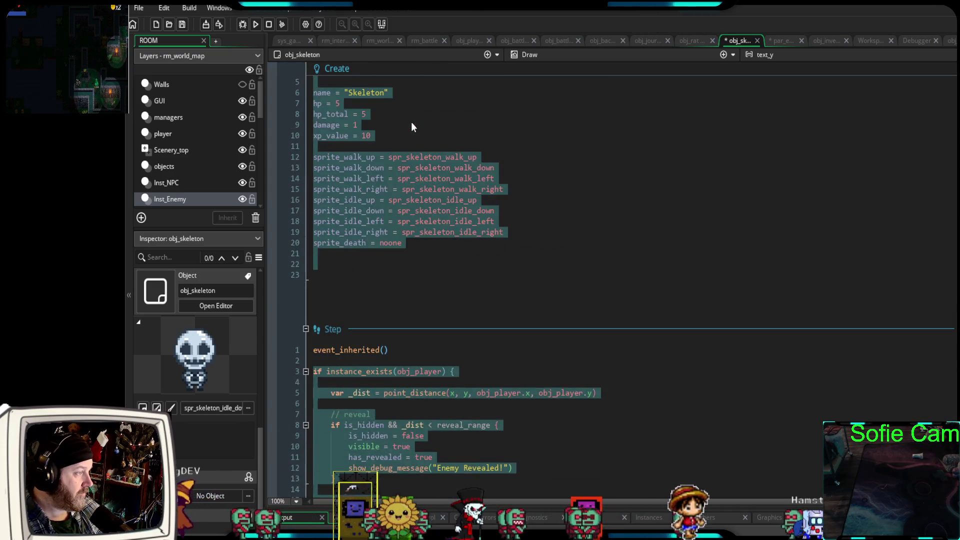
left_click(244, 25)
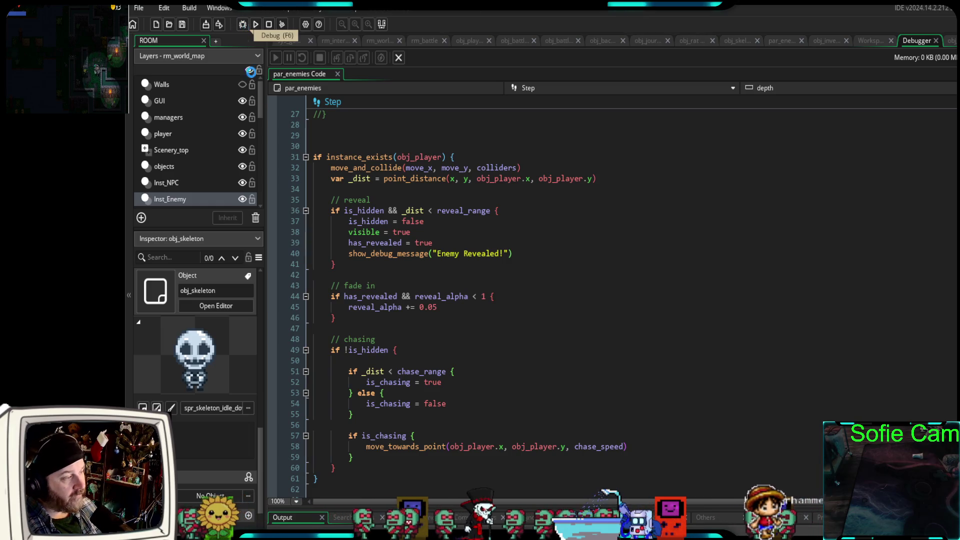